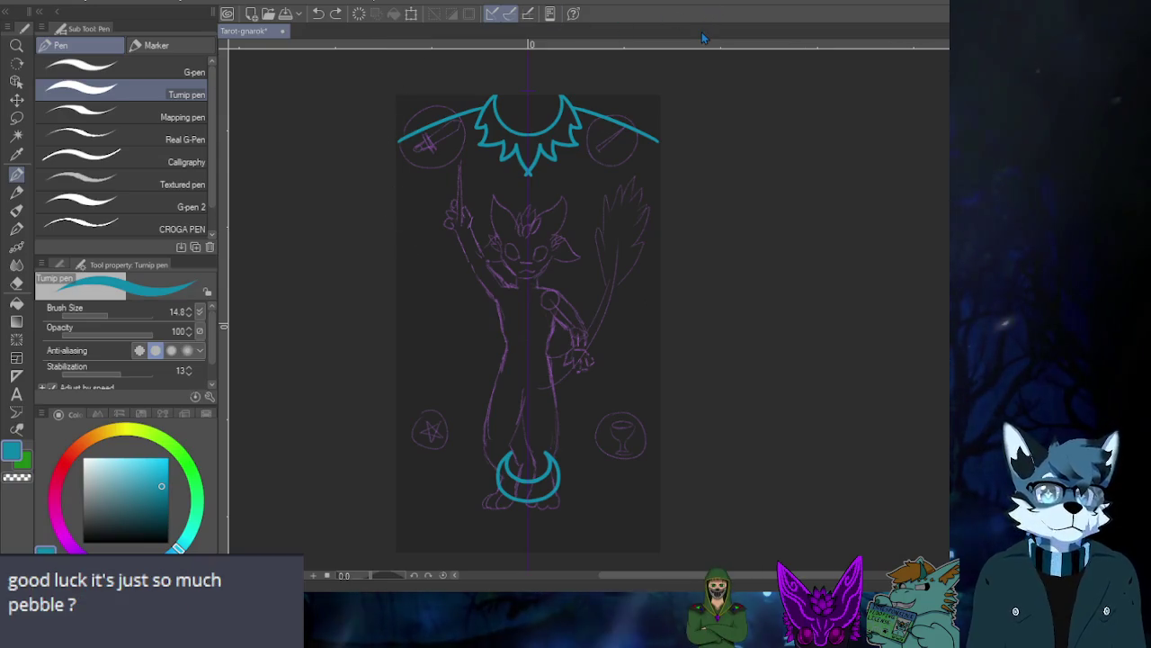
- Undo the teal wing strokes and discard trial crown lines and mirrored frame top/side strokes
key("ctrl+z")
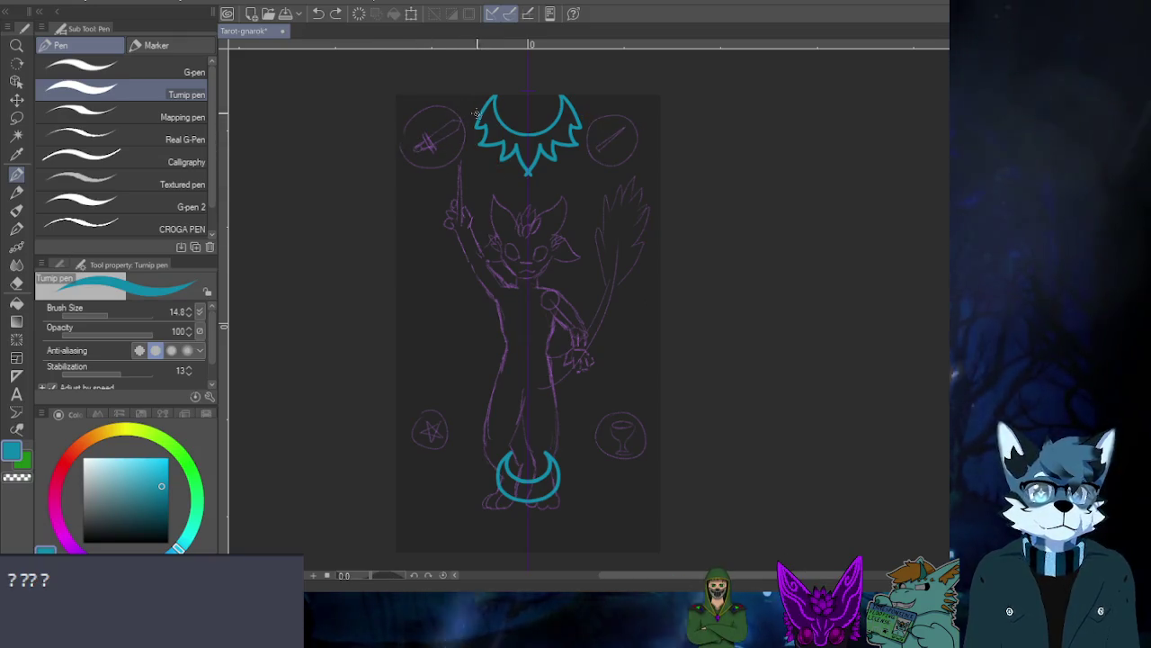
left_click(424, 118, "shift")
key("ctrl+z")
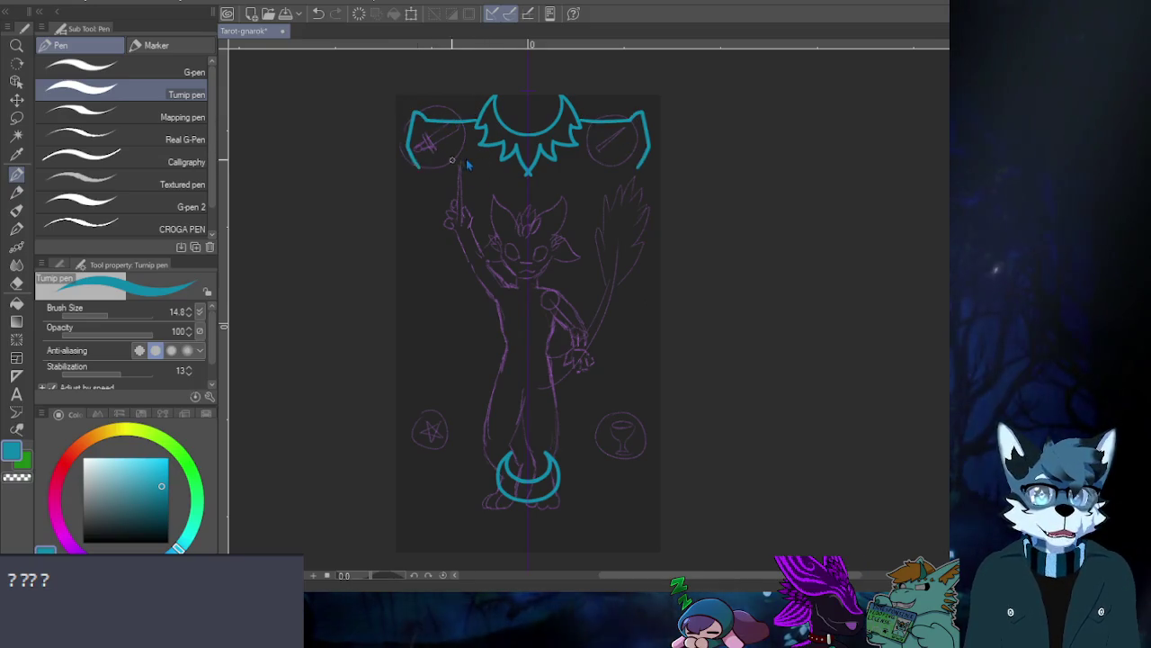
left_click_drag(409, 113, 444, 357)
key("ctrl+z")
left_click_drag(652, 173, 403, 172)
mouse_move(652, 111)
left_mouse_down()
mouse_move(409, 111)
mouse_move(409, 297)
mouse_move(655, 320)
left_mouse_up()
key("ctrl+z")
key("ctrl+z")
key("ctrl+z")
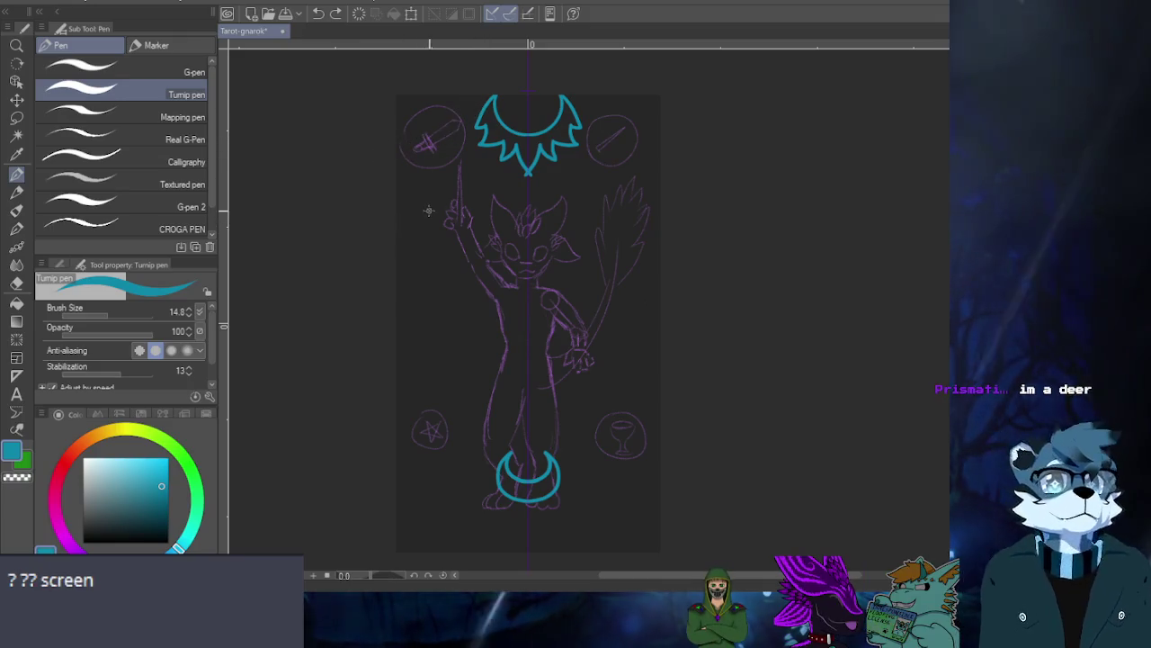
- Try short corner strokes and C-shaped arcs around the top circles, then undo them
left_click_drag(609, 116, 647, 116)
mouse_move(409, 117)
left_mouse_down()
mouse_move(444, 114)
mouse_move(436, 183)
left_mouse_up()
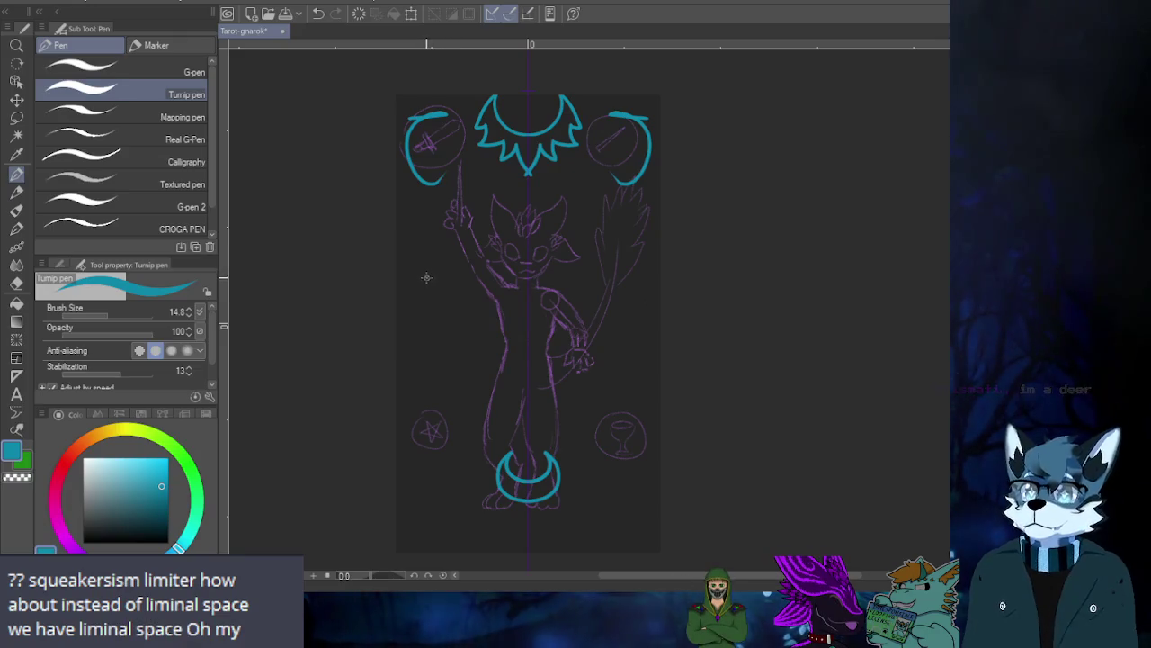
key("ctrl+z")
key("ctrl+z")
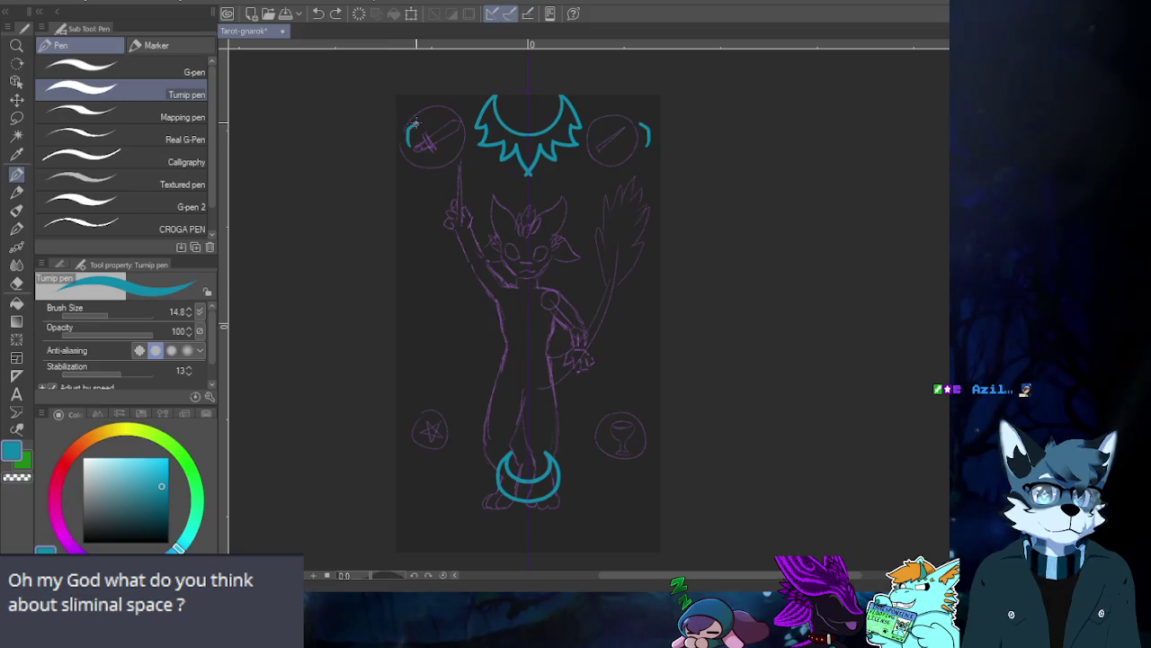
key("ctrl+z")
mouse_move(421, 120)
left_mouse_down()
mouse_move(411, 132)
mouse_move(457, 126)
left_mouse_up()
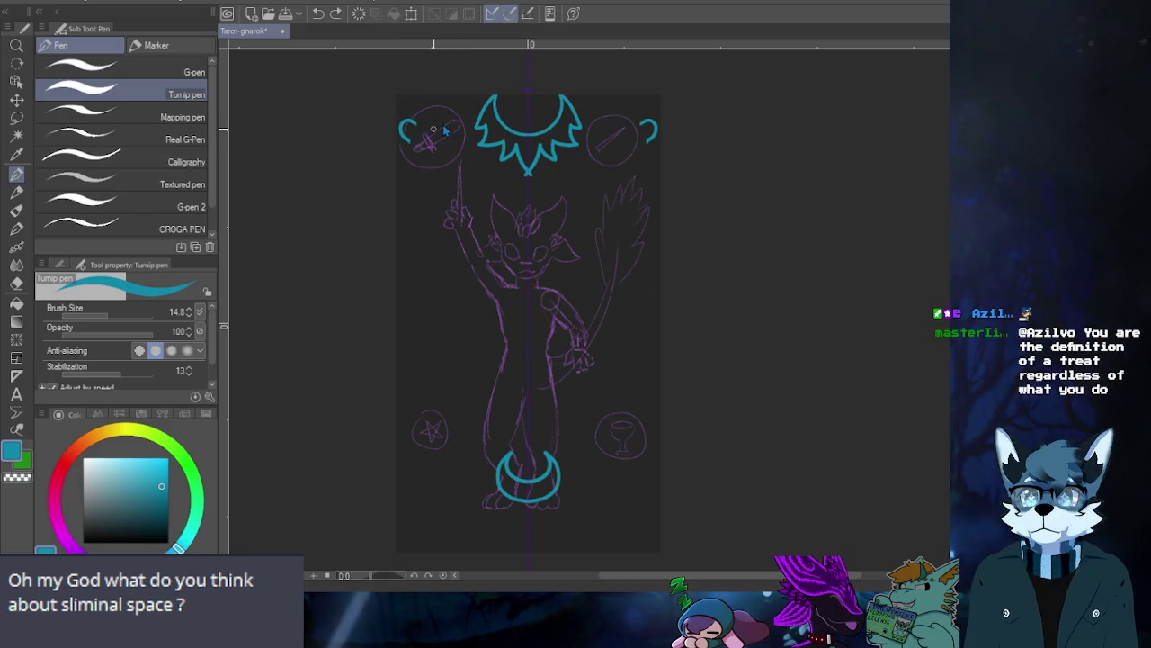
key("ctrl+z")
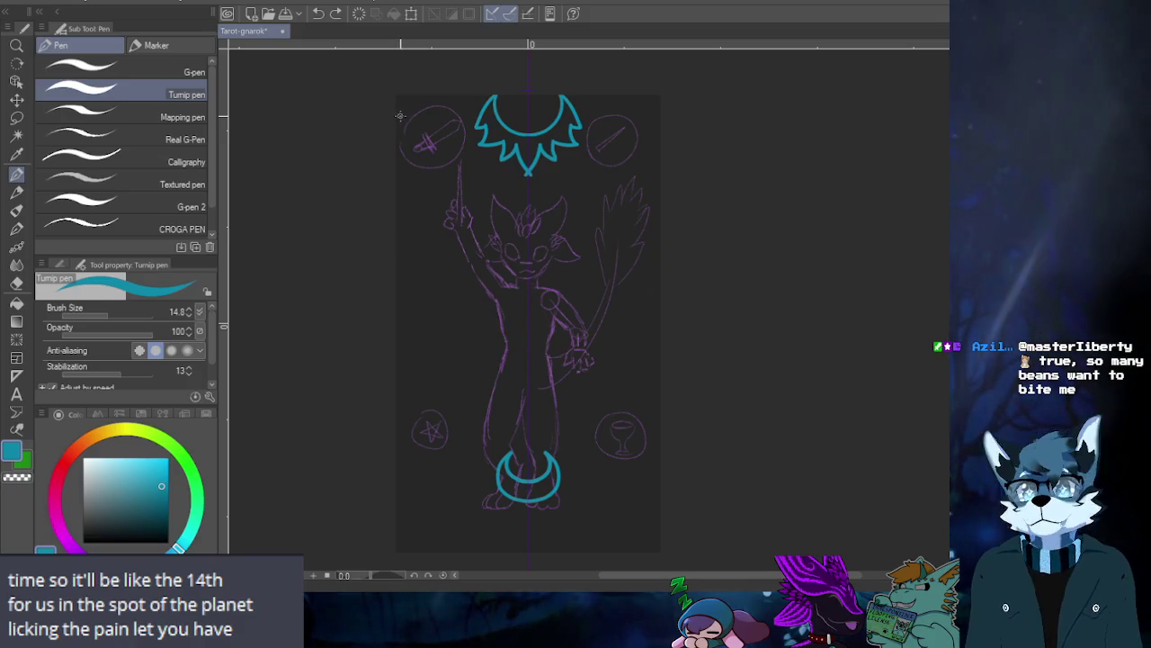
left_click_drag(418, 126, 423, 418)
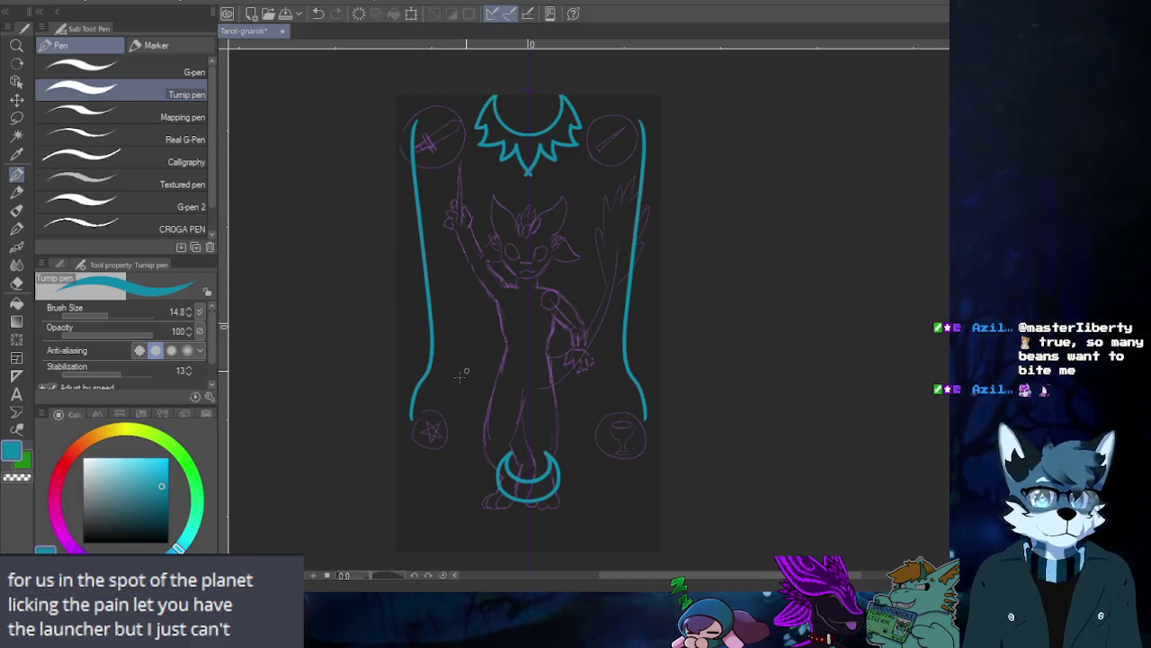
key("ctrl+z")
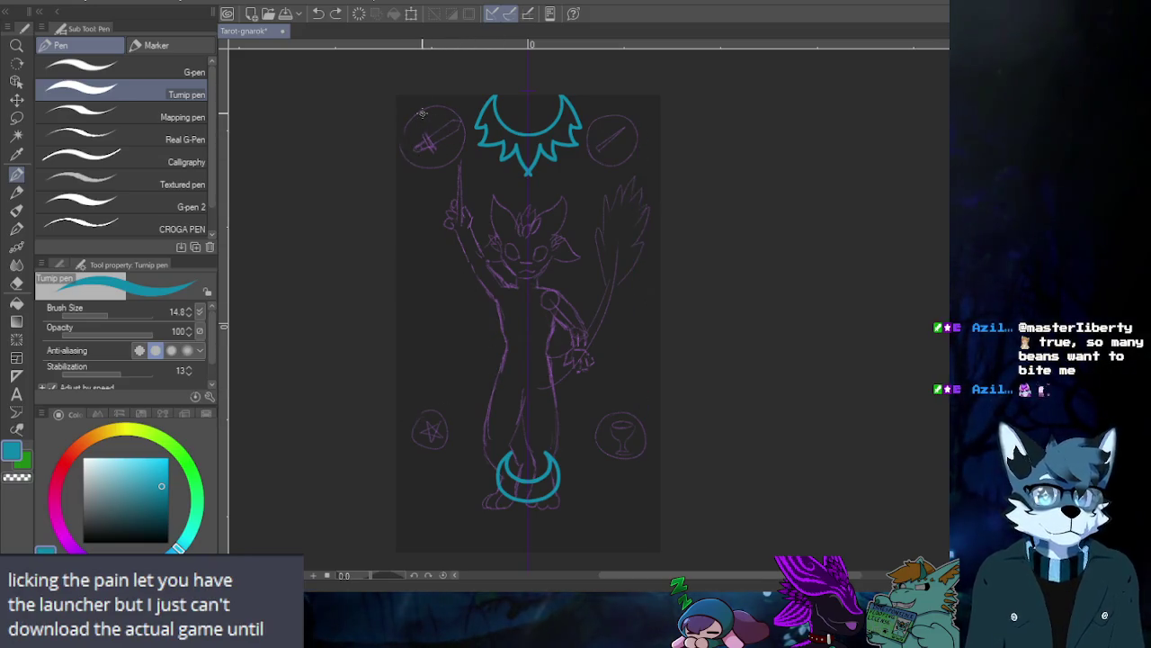
left_click_drag(416, 117, 414, 315)
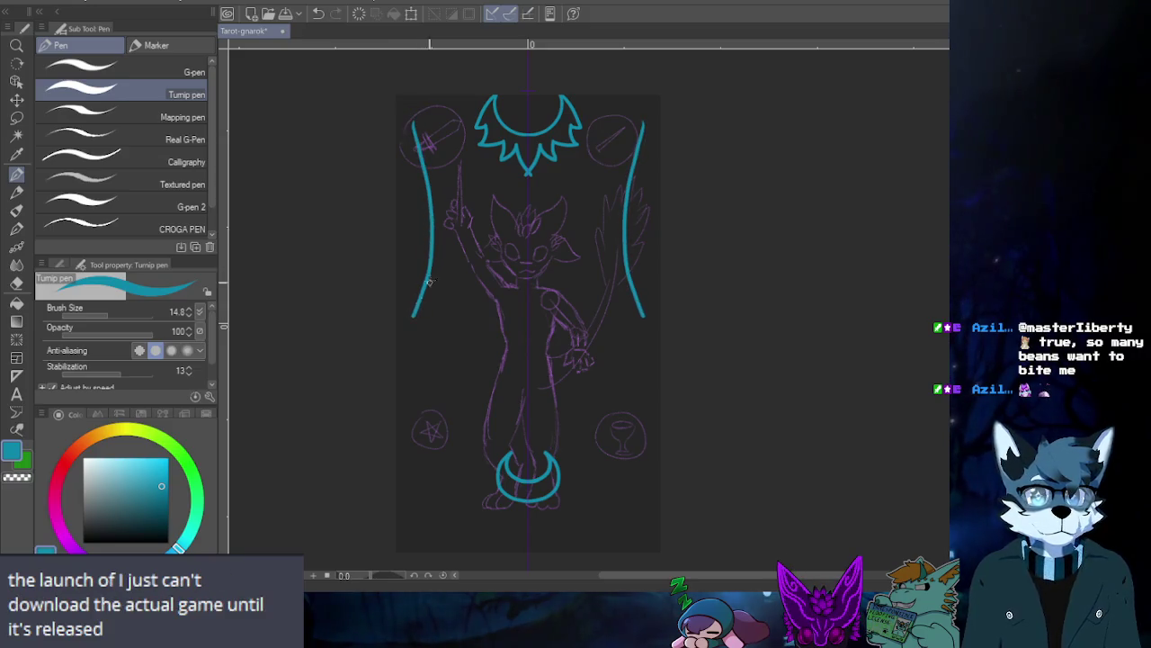
left_click_drag(414, 239, 396, 414)
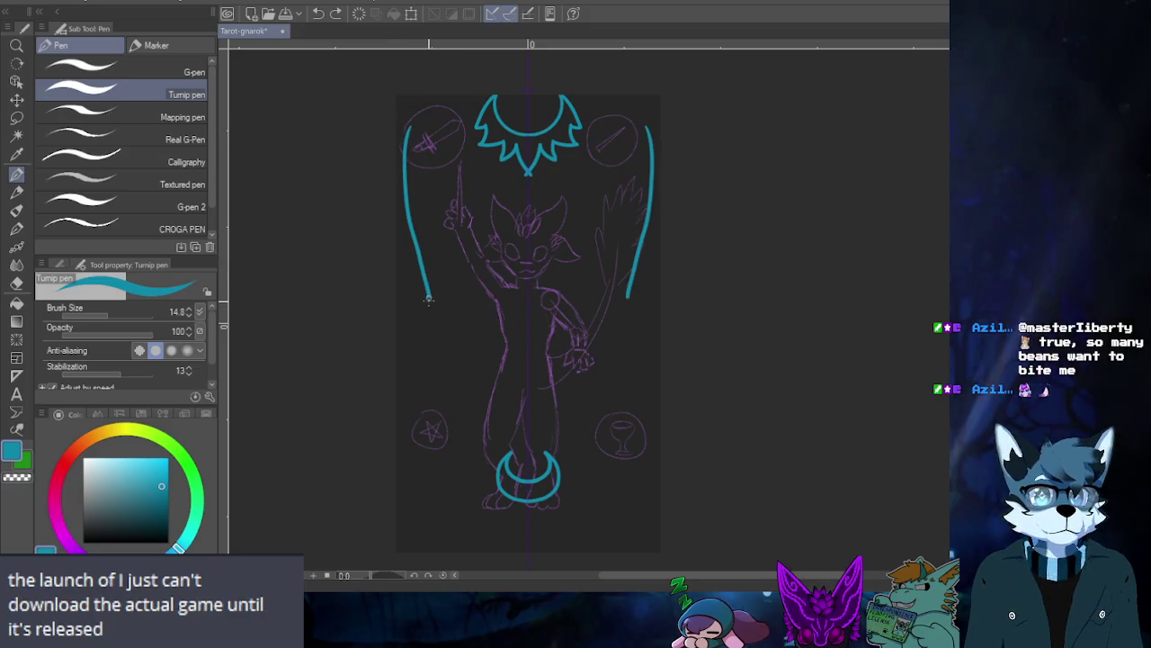
key("ctrl+z")
key("ctrl+z")
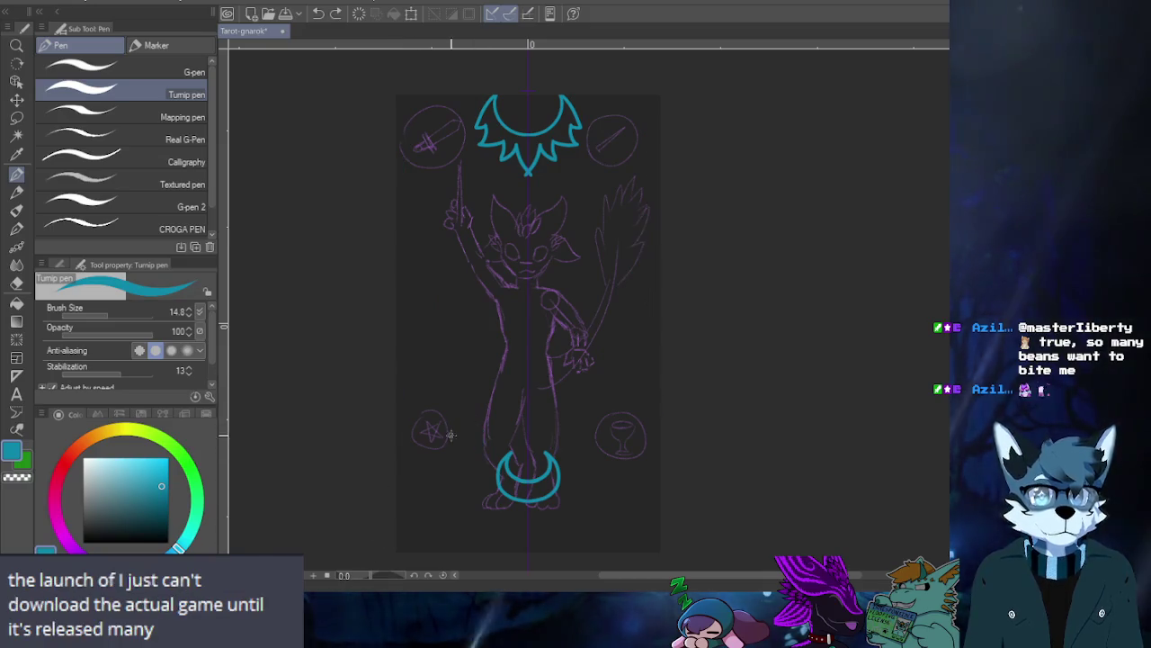
left_click_drag(409, 270, 397, 500)
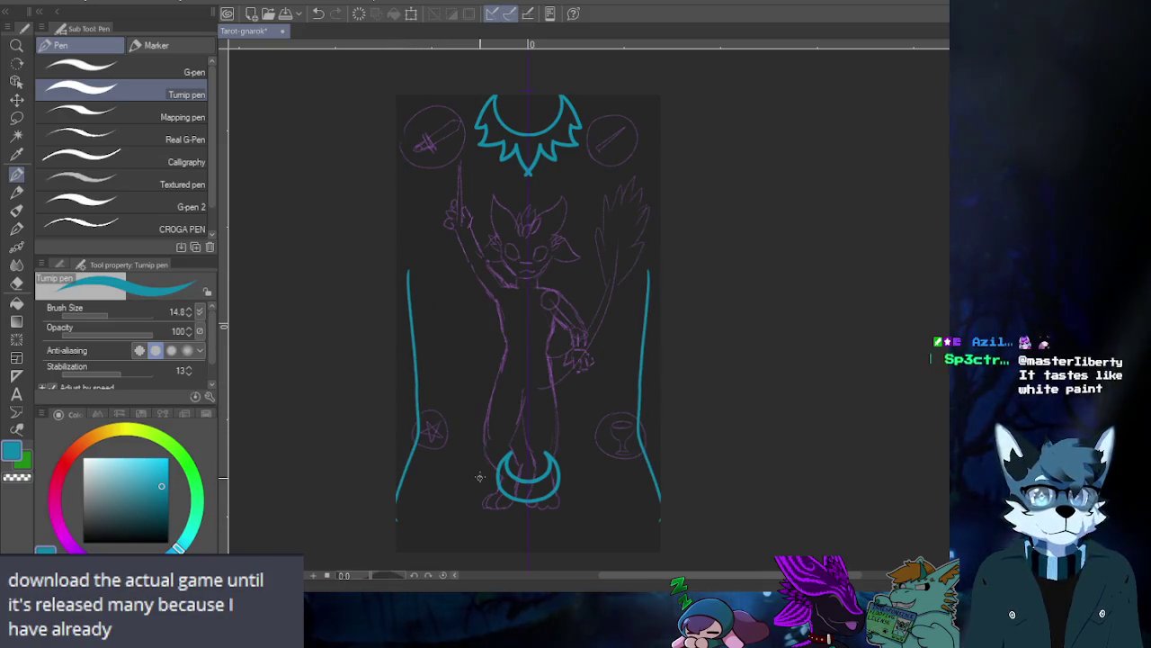
key("ctrl+z")
left_click_drag(421, 259, 428, 478)
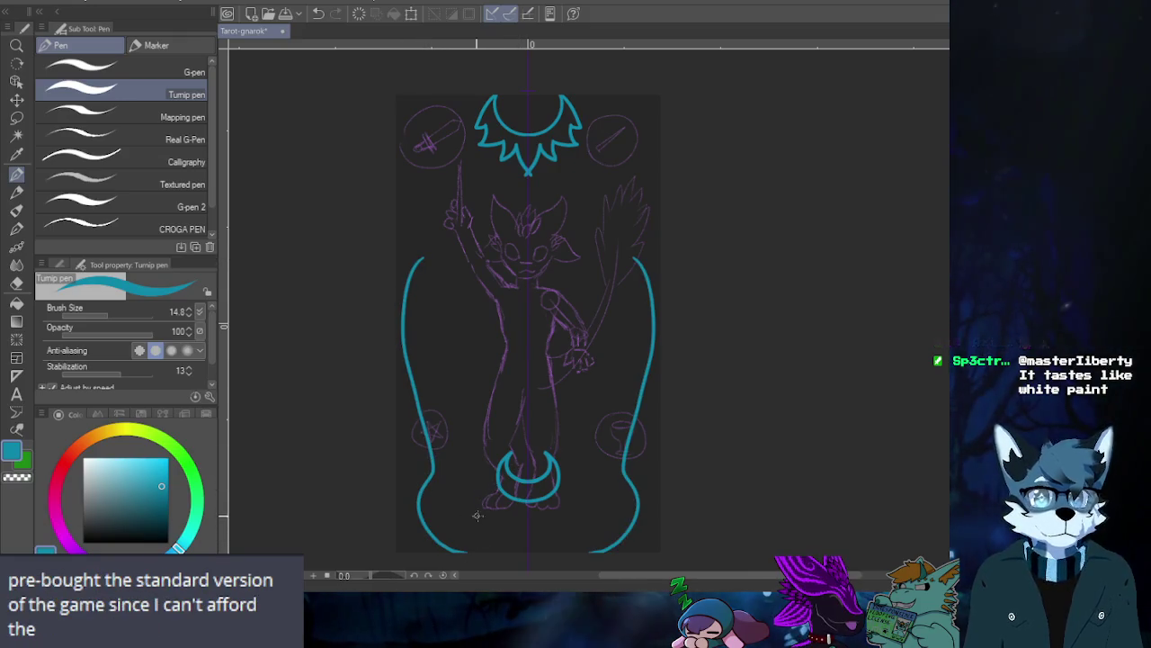
mouse_move(527, 518)
left_mouse_down()
mouse_move(443, 521)
mouse_move(595, 525)
mouse_move(526, 509)
left_mouse_up()
key("ctrl+z")
key("ctrl+z")
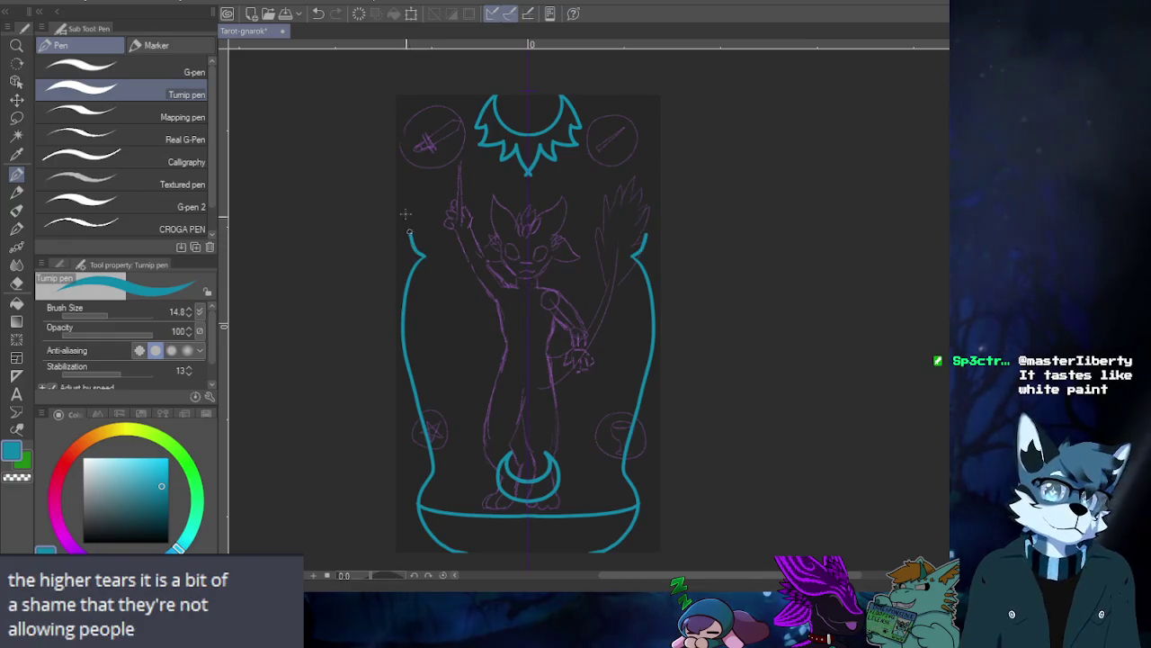
left_click_drag(409, 232, 486, 98)
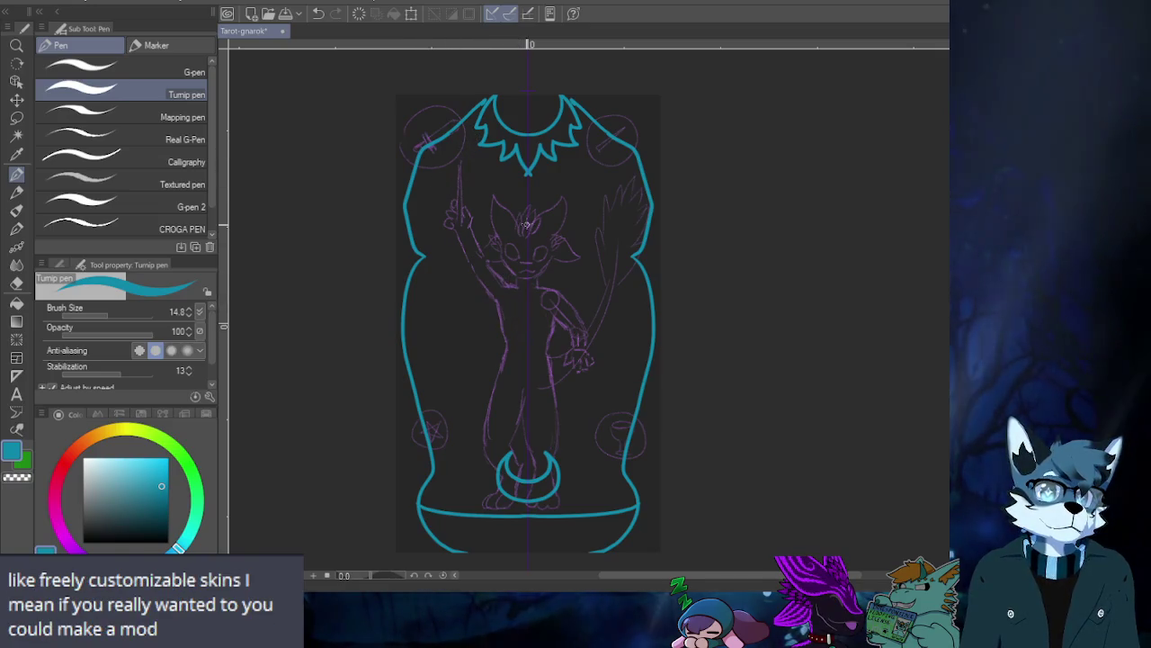
key("ctrl+z")
key("ctrl+z")
key("ctrl+z")
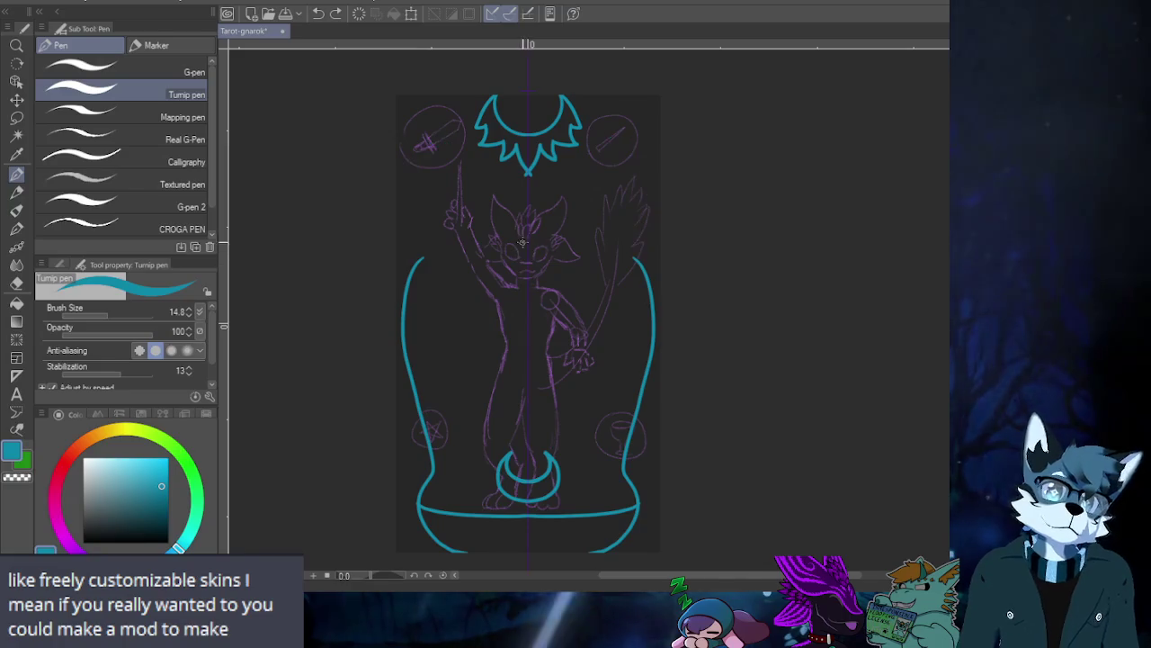
key("ctrl+z")
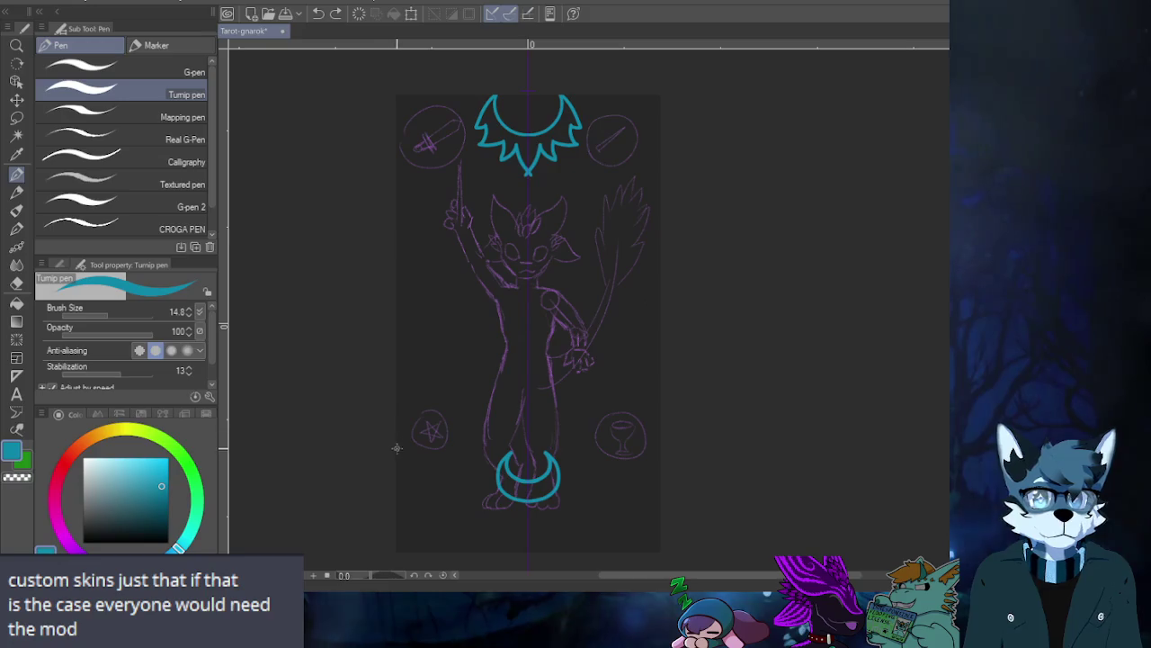
- Draw mirrored diagonal and caret zigzags beside the lower circles, comparing versions with undo/redo
mouse_move(416, 423)
left_mouse_down()
mouse_move(396, 450)
mouse_move(396, 544)
left_mouse_up()
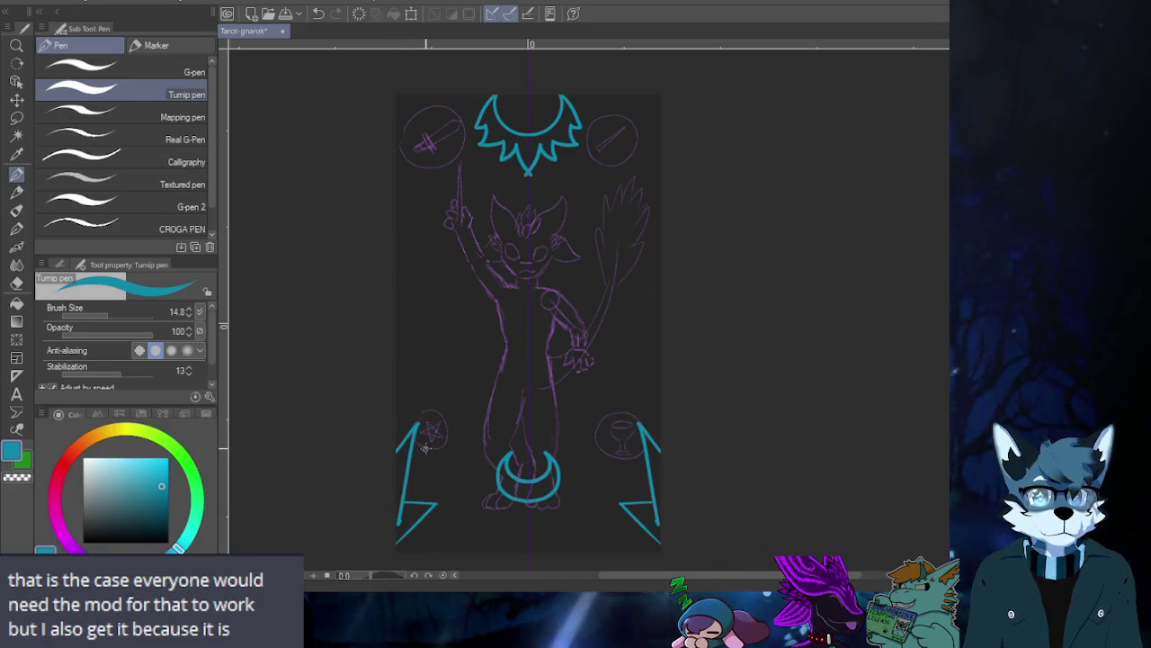
key("ctrl+z")
key("ctrl+z")
key("ctrl+z")
left_click_drag(447, 437, 397, 509)
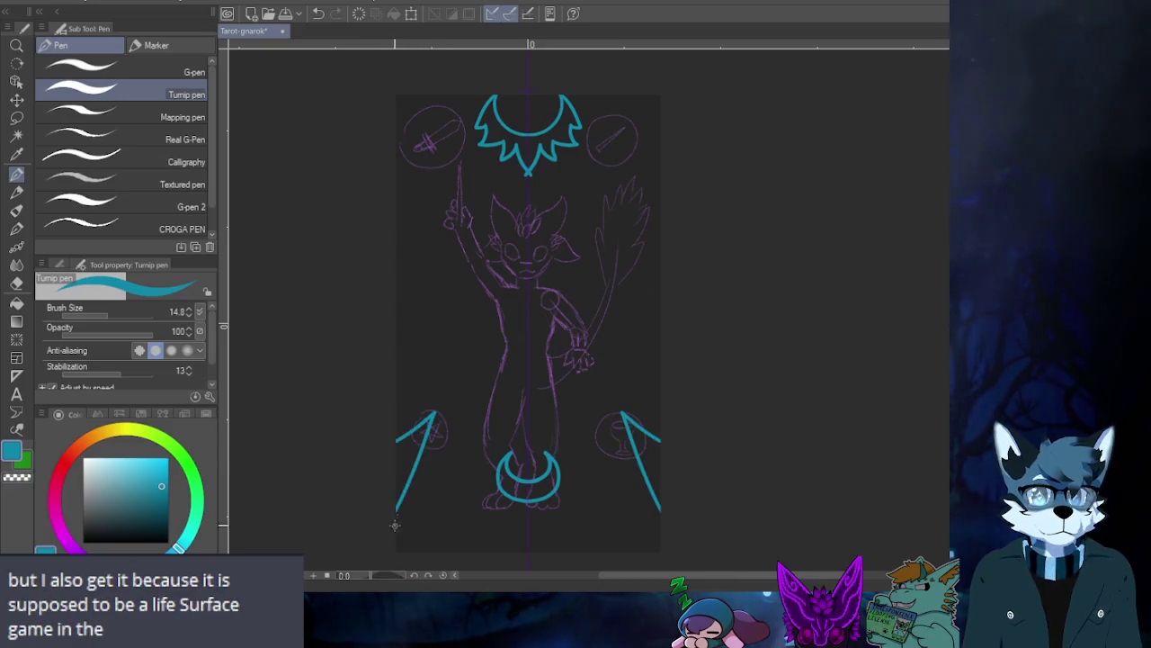
key("ctrl+z")
key("ctrl+y")
key("ctrl+z")
key("ctrl+y")
mouse_move(419, 457)
left_mouse_down()
mouse_move(450, 460)
mouse_move(395, 513)
left_mouse_up()
key("ctrl+z")
key("ctrl+y")
key("ctrl+z")
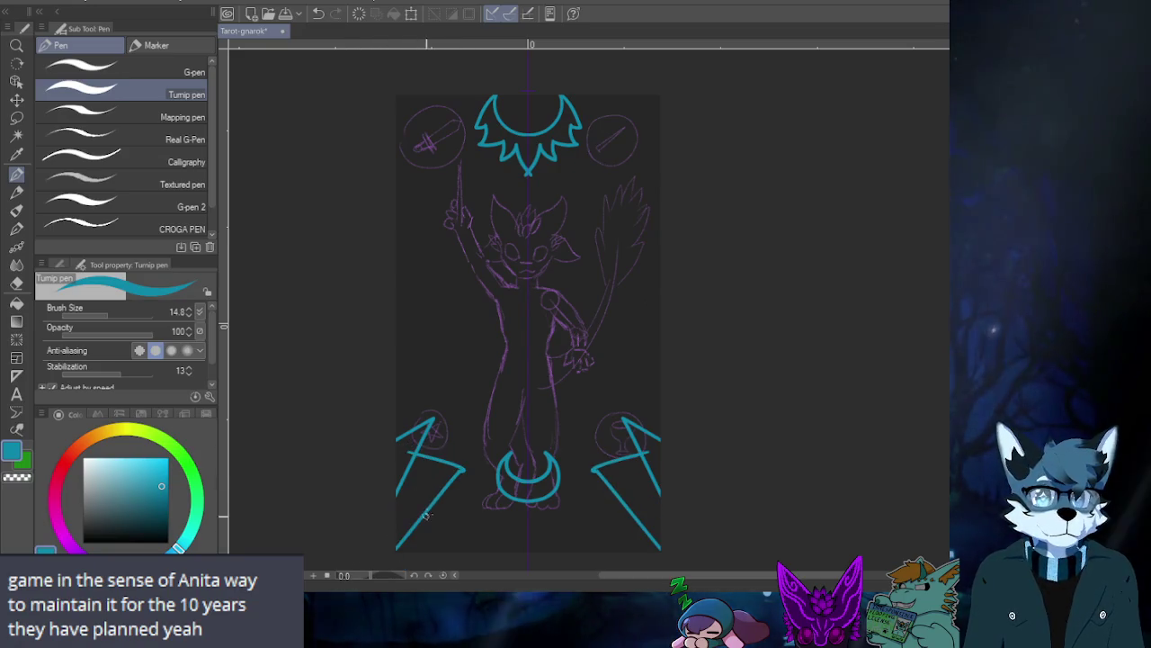
key("ctrl+z")
key("ctrl+z")
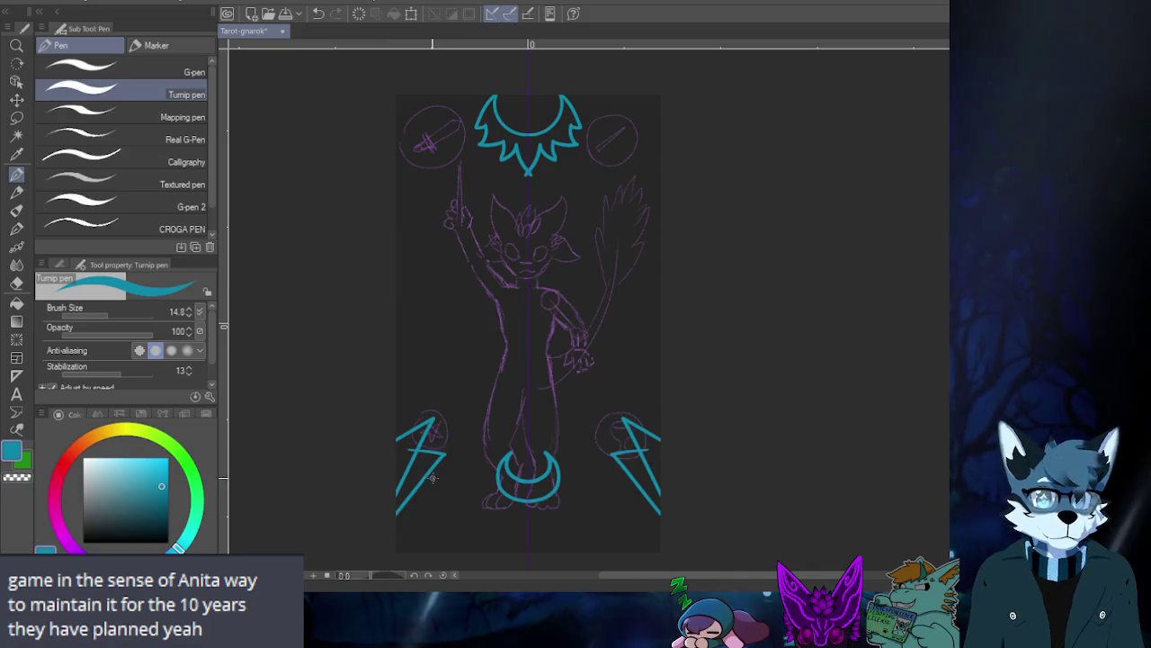
- Try lower-corner zigzag extensions and a bottom baseline joining them, then remove both
left_click_drag(448, 486, 410, 537)
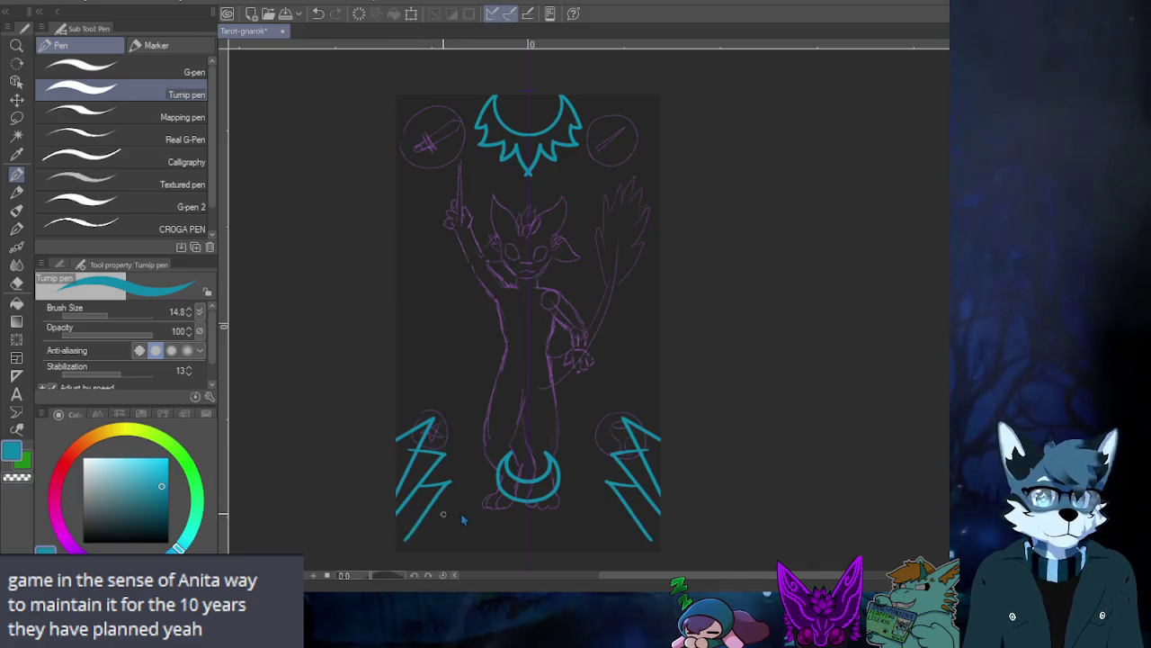
key("ctrl+z")
key("ctrl+z")
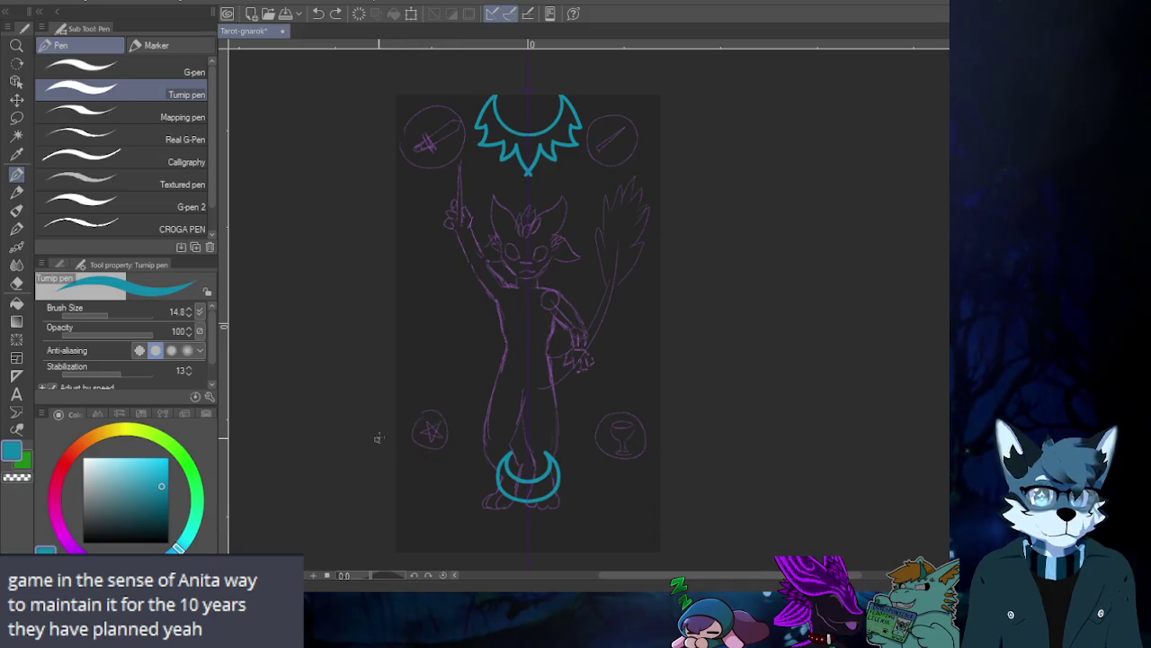
key("ctrl+y")
key("ctrl+y")
key("ctrl+z")
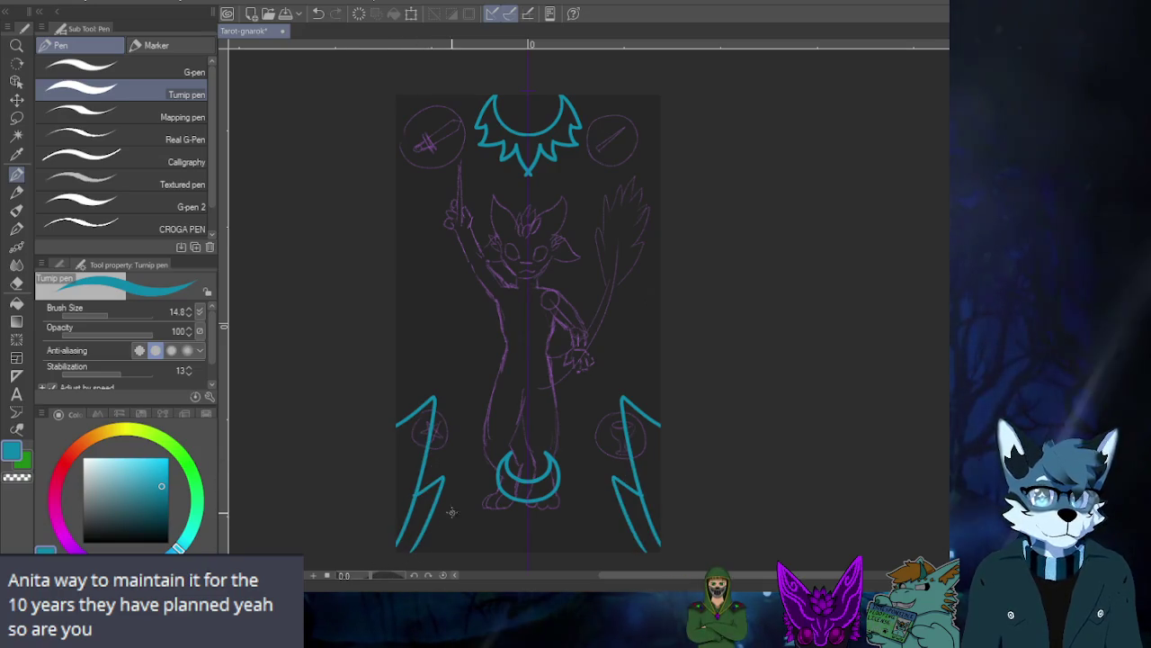
left_click_drag(432, 517, 557, 510)
key("ctrl+z")
left_click_drag(441, 522, 551, 522)
key("ctrl+z")
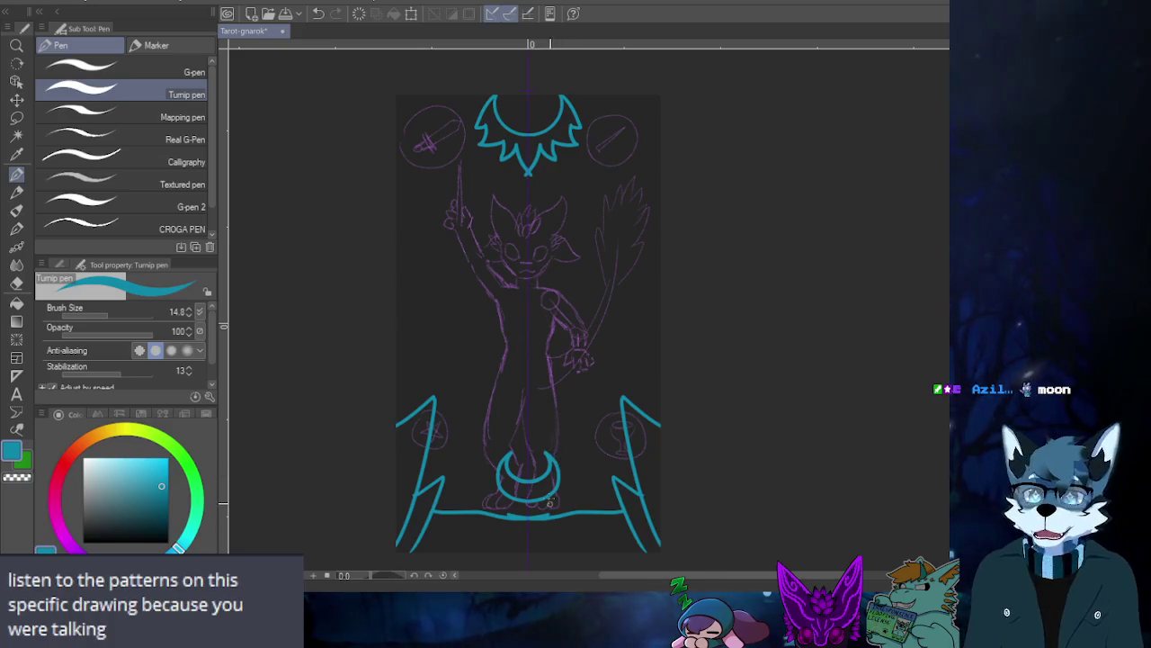
key("ctrl+z")
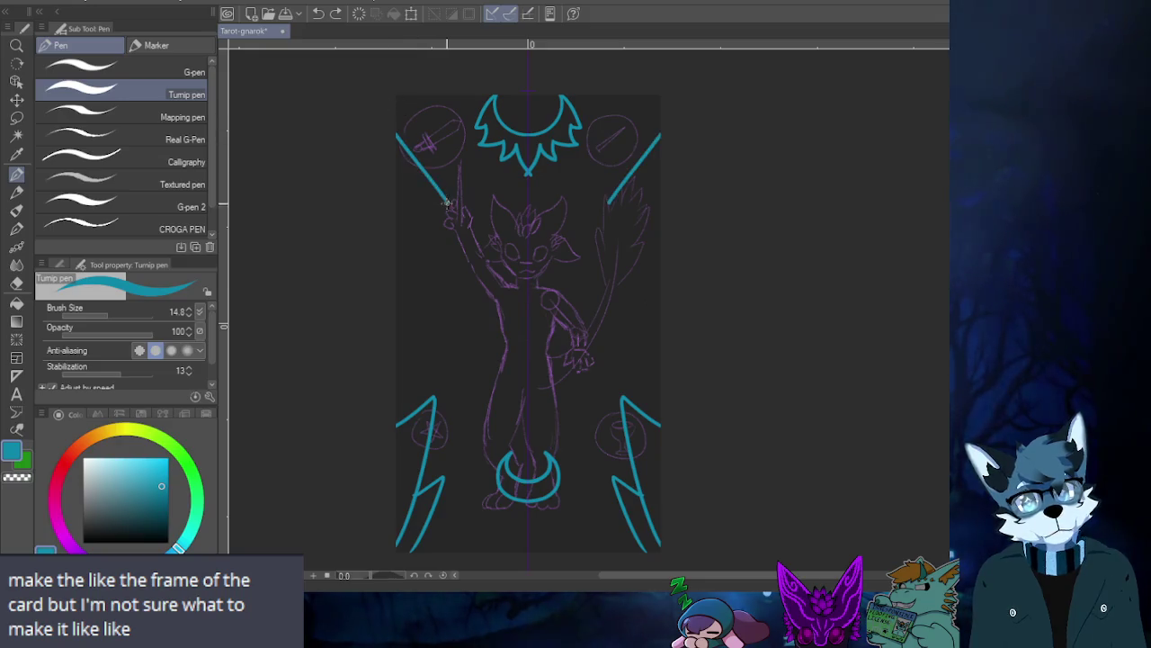
- Undo the diagonal stroke in the card's top-left corner
key("ctrl+z")
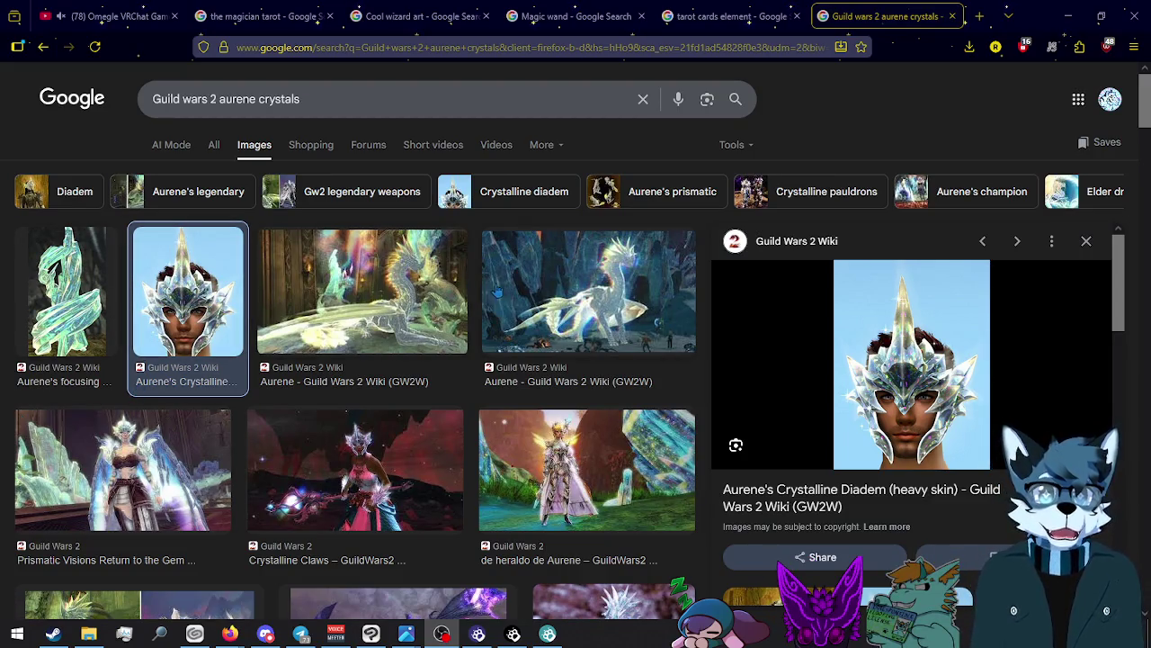
- Preview Aurene images, search 'Guild wars 2 aurene', and open the End of Dragons cutscene on YouTube
left_click(396, 297)
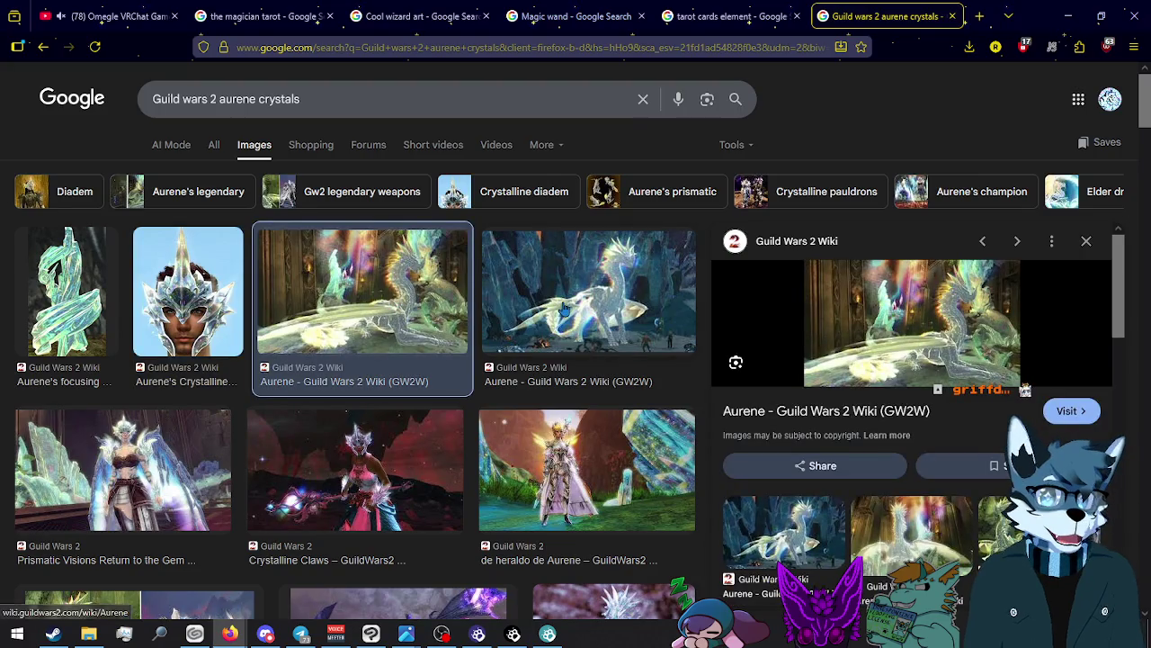
left_click(569, 382)
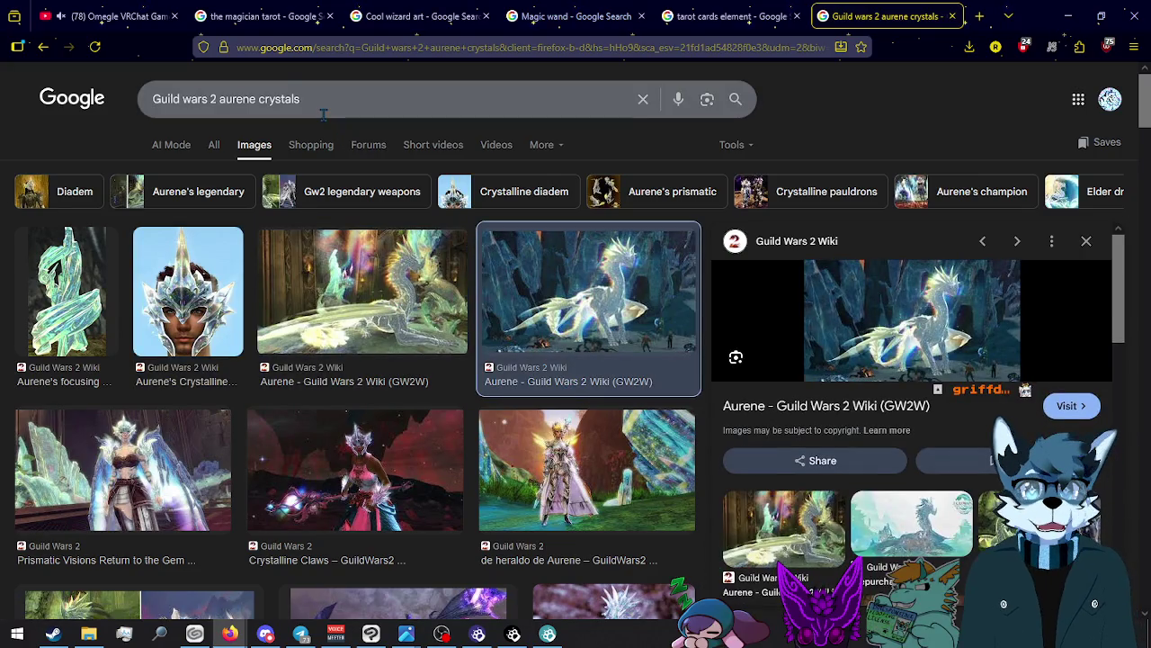
key("BackSpace")
key("Return")
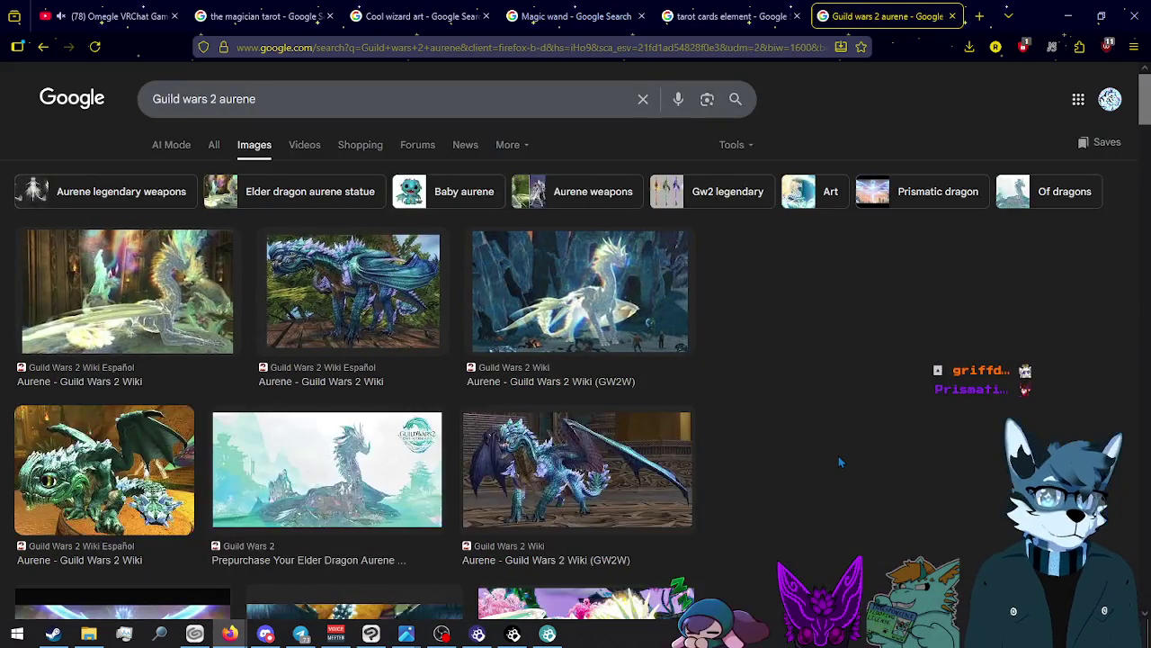
left_click(584, 604)
left_click(887, 344)
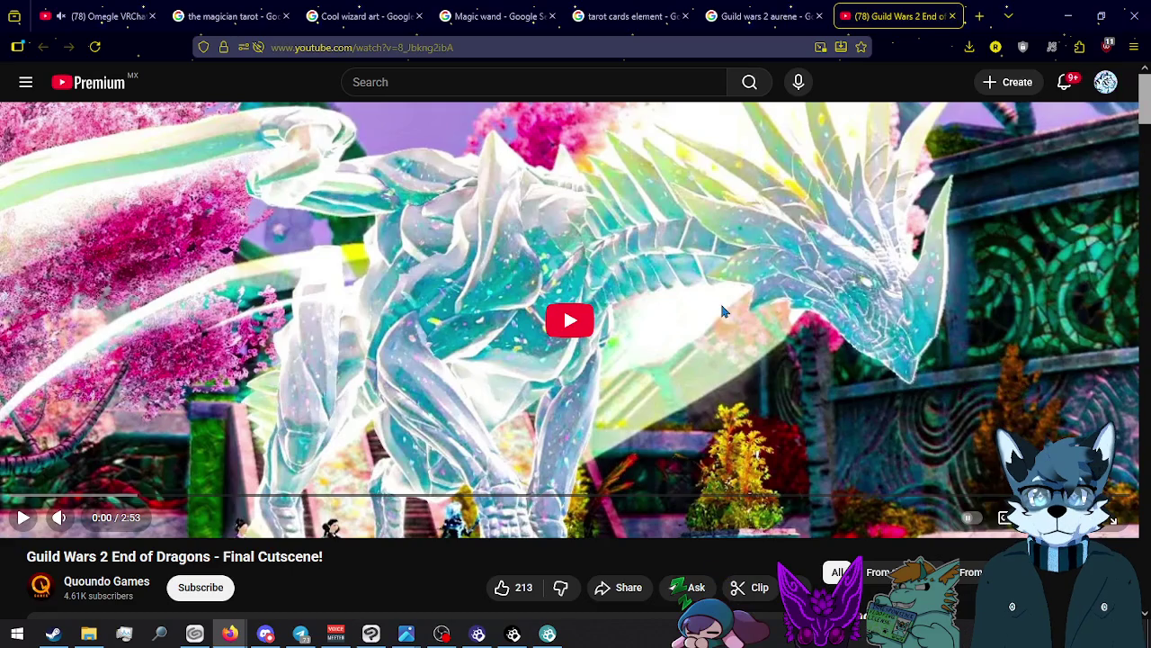
- Play the End of Dragons cutscene and scrub the progress bar to around 0:56–1:04
left_click(46, 495)
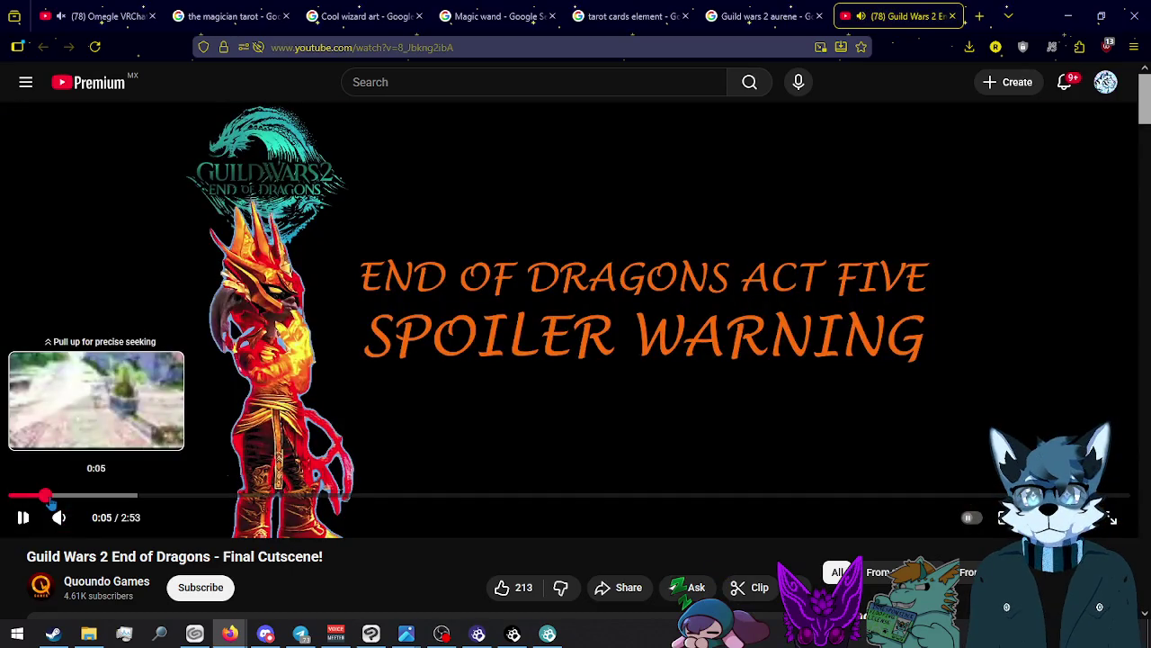
left_click_drag(49, 502, 234, 499)
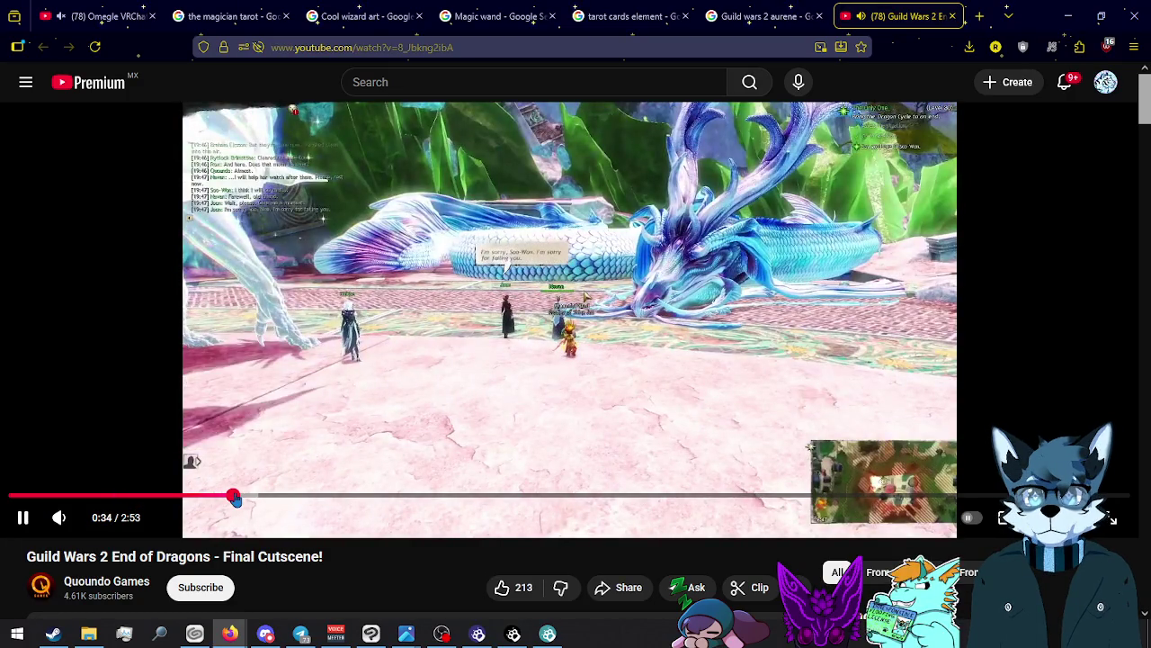
left_click_drag(234, 499, 423, 495)
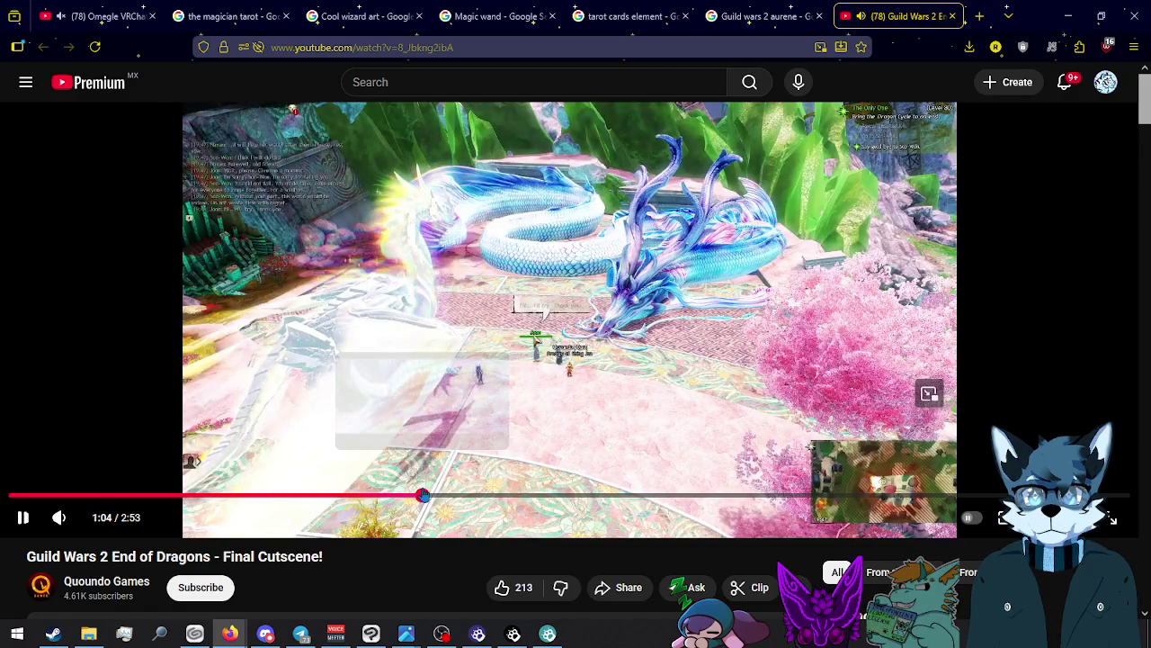
left_click_drag(423, 495, 365, 496)
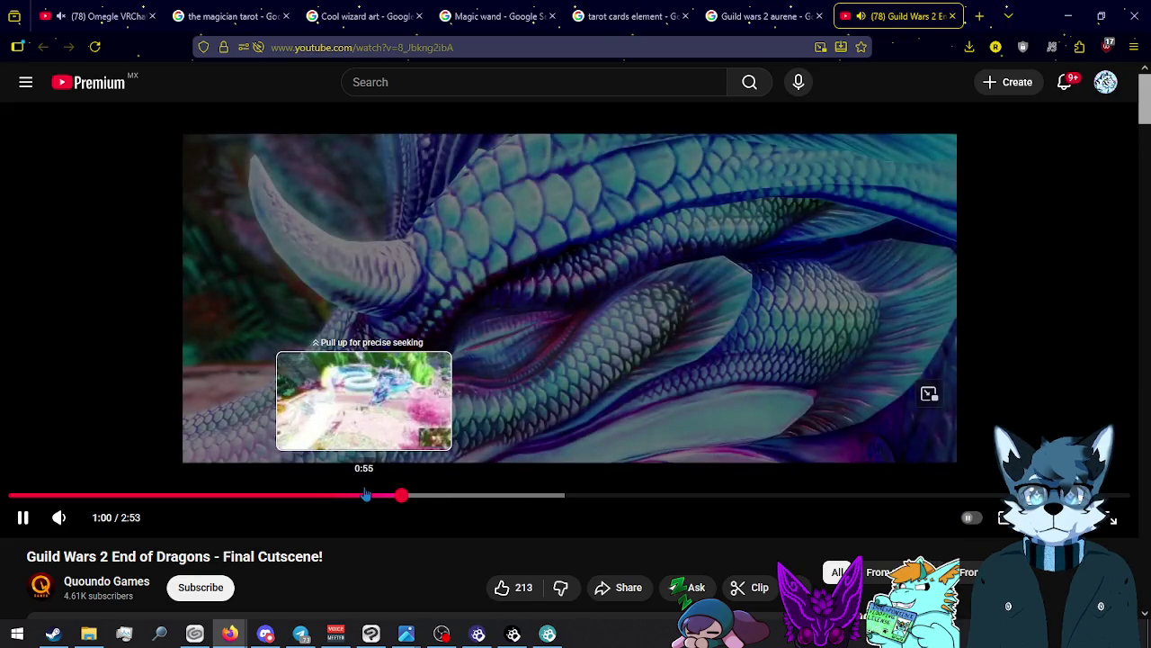
left_click_drag(365, 496, 480, 496)
- Seek with the arrow keys, pause at 1:11 on the crystal dragon, and switch to the FREDERIC video
key("0")
key("Right")
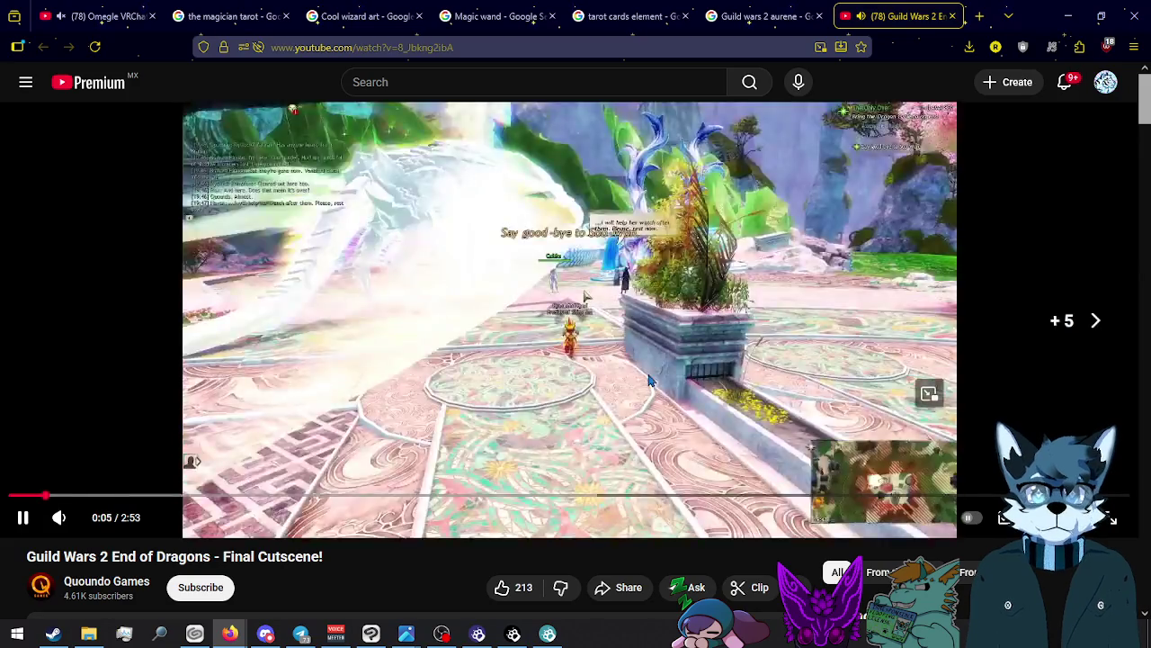
key("Right")
key("Right")
key("Right")
key("Right")
key("Right")
key("Right")
key("Right")
key("Left")
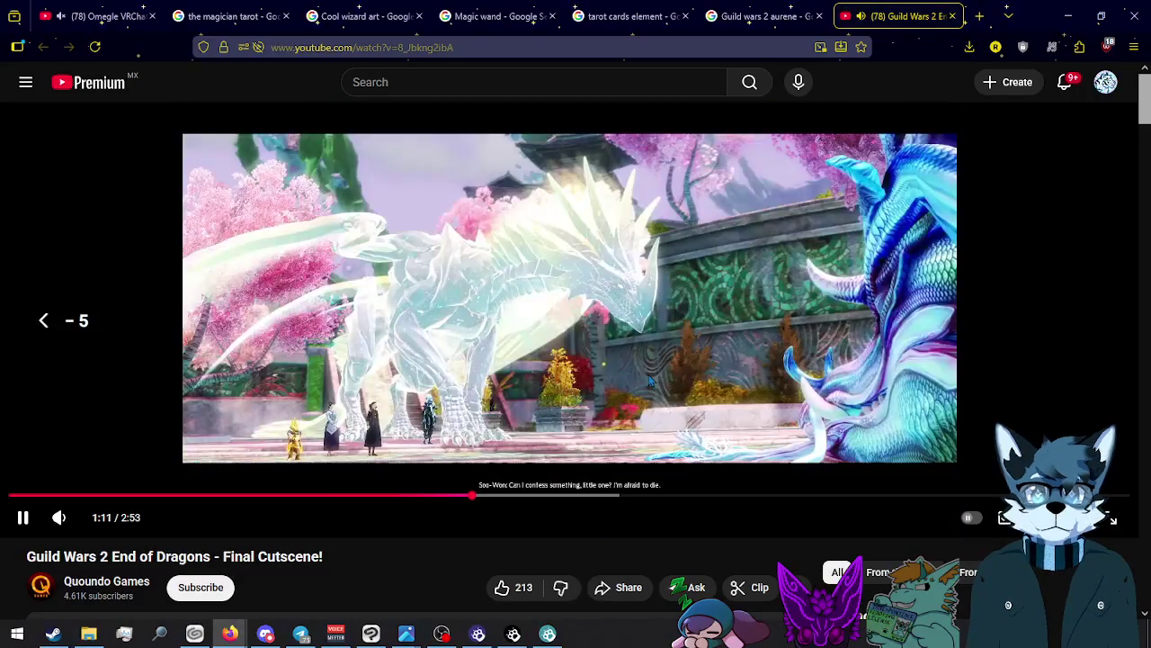
key("Left")
key("Left")
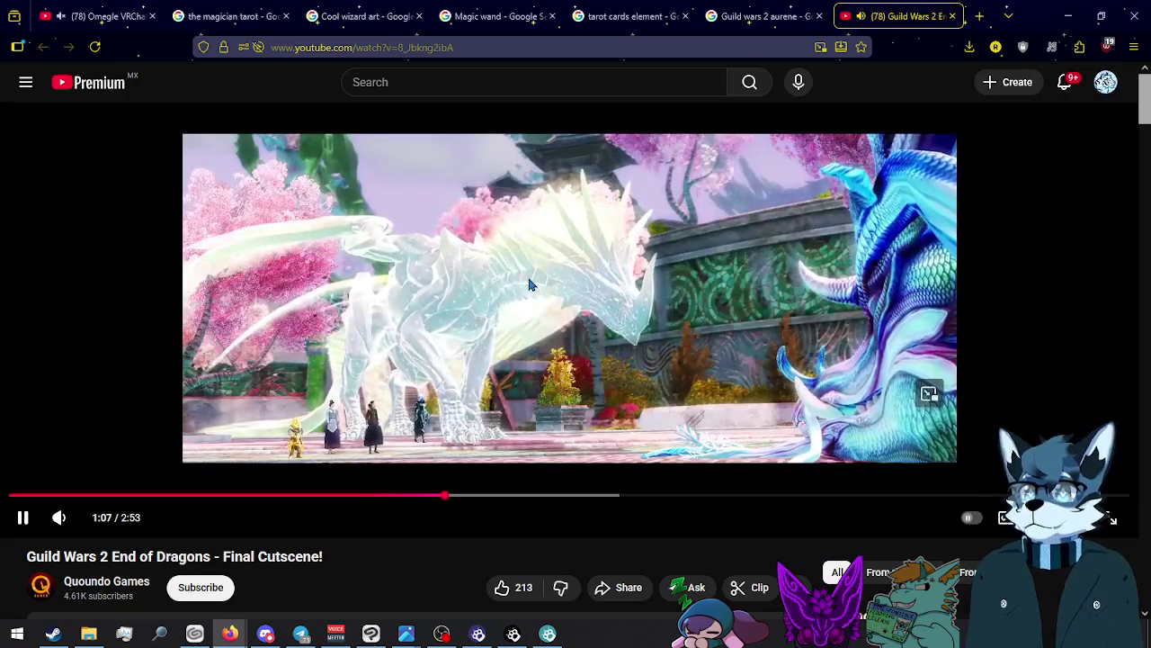
left_click(530, 331)
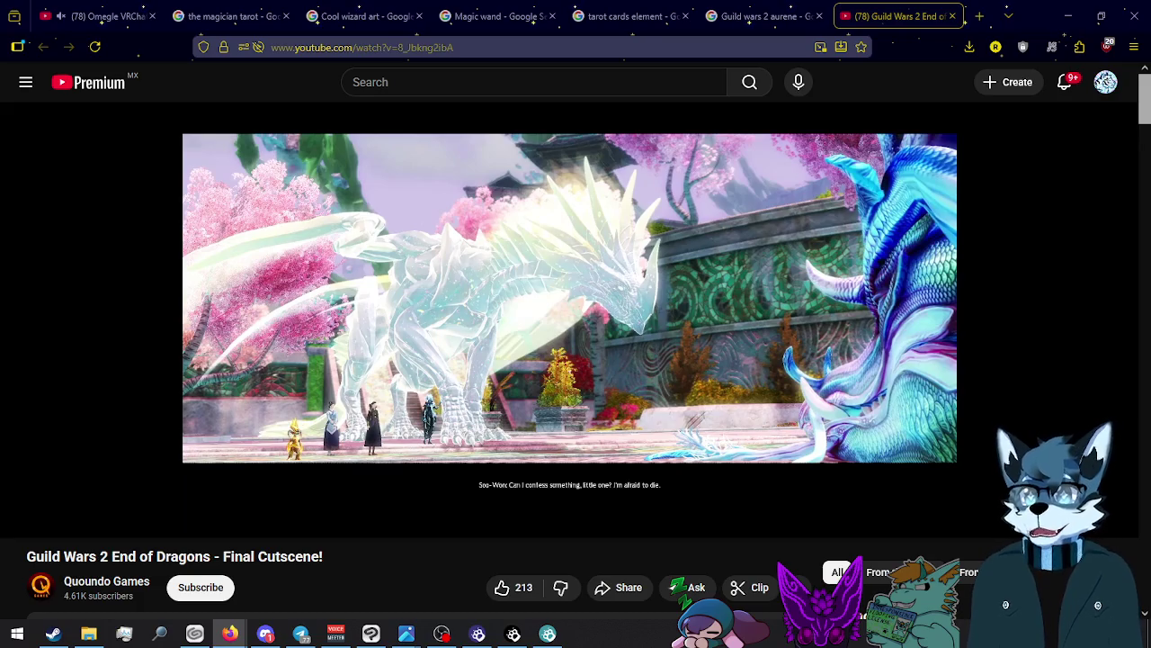
key("alt+Tab")
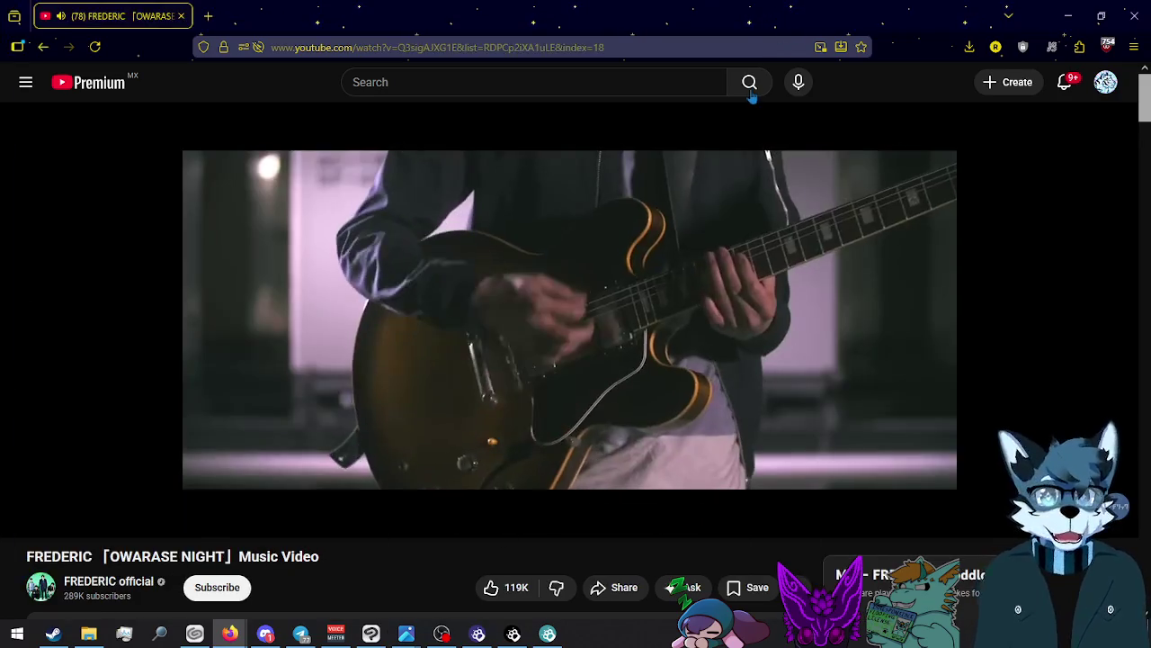
- Rewind 'OWARASE NIGHT' to 1:55, then close the tab with Ctrl+W
left_click(498, 497)
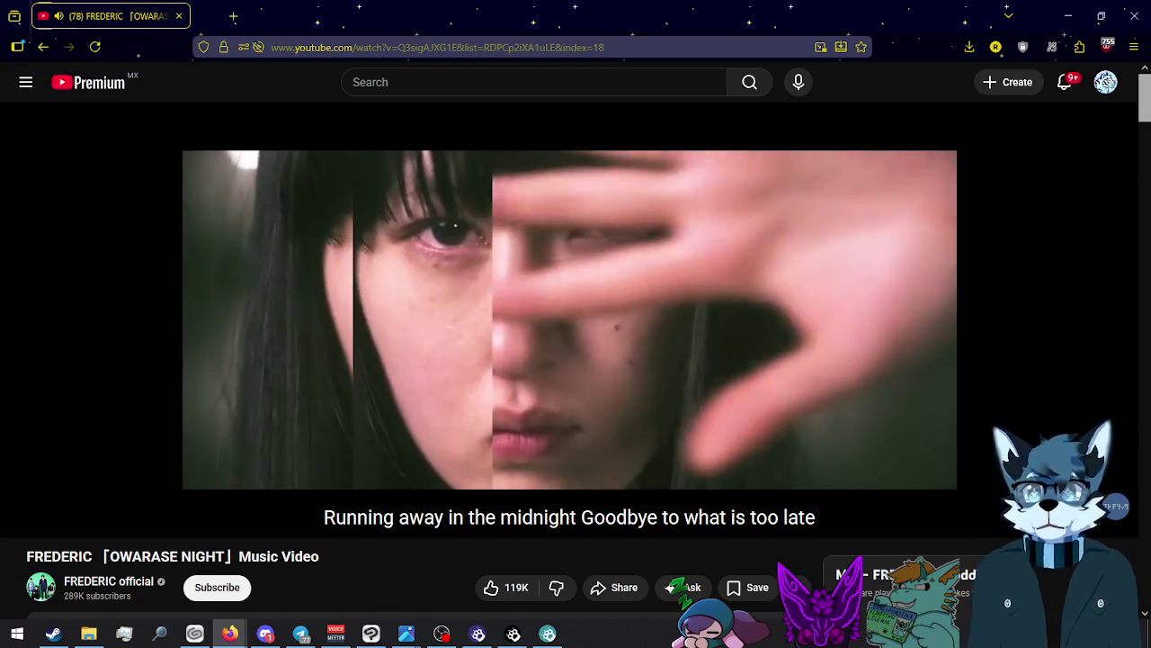
key("ctrl+w")
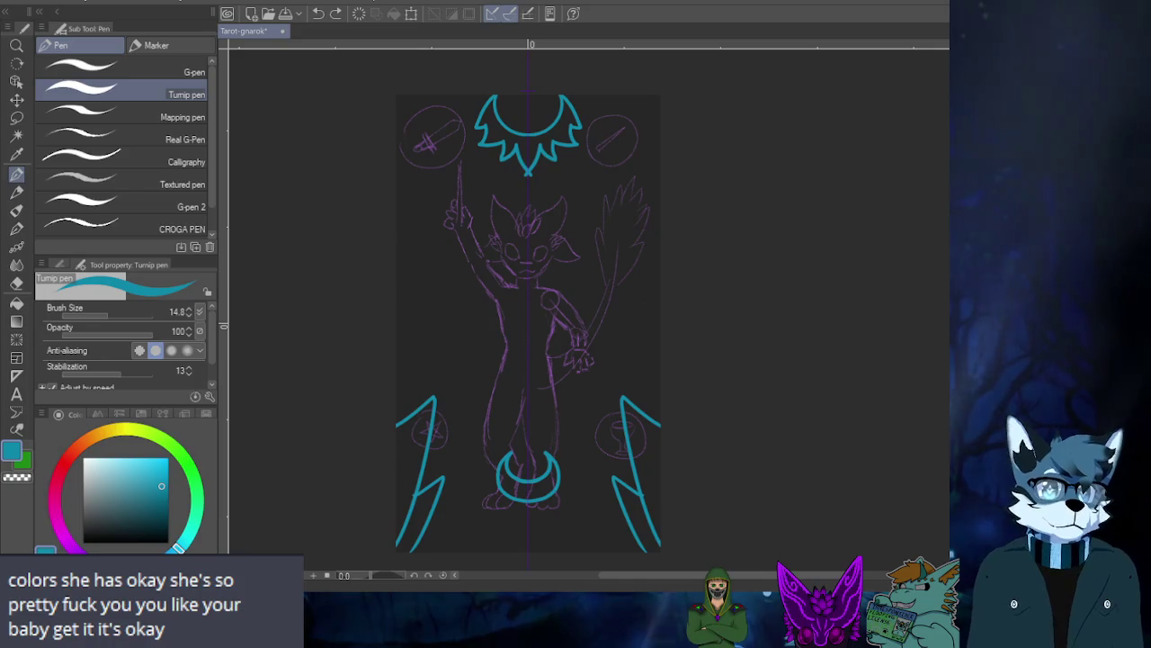
- Undo the last teal lightning-bolt strokes in the bottom corners
key("ctrl+z")
key("ctrl+z")
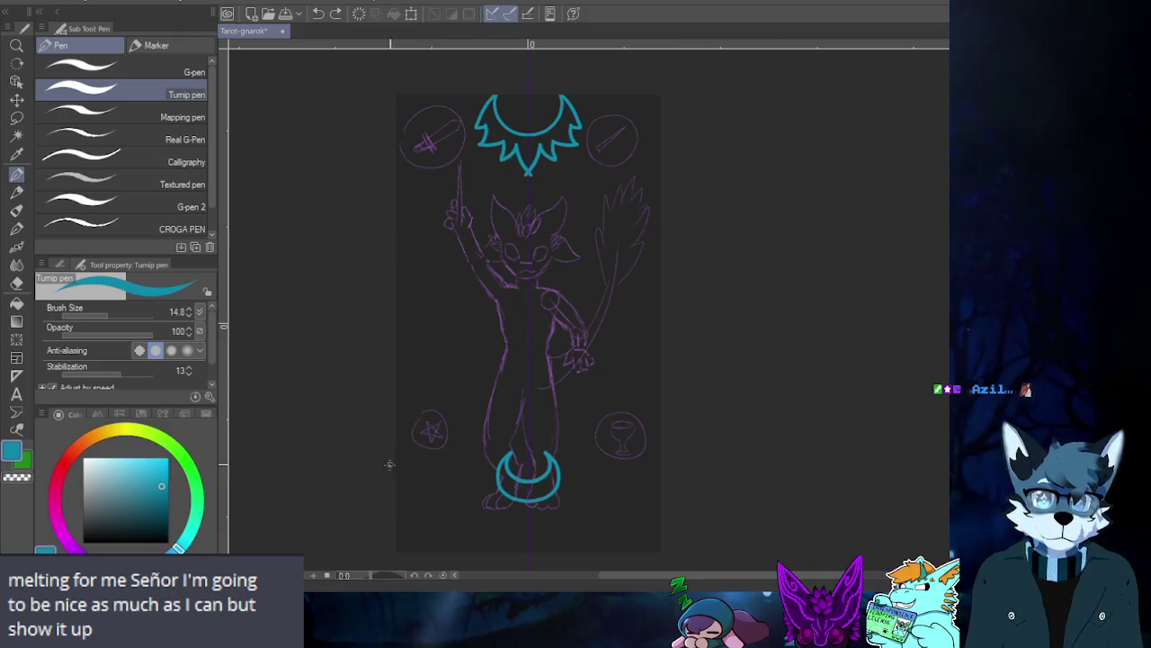
mouse_move(396, 453)
left_mouse_down()
mouse_move(407, 441)
mouse_move(427, 447)
left_mouse_up()
key("ctrl+z")
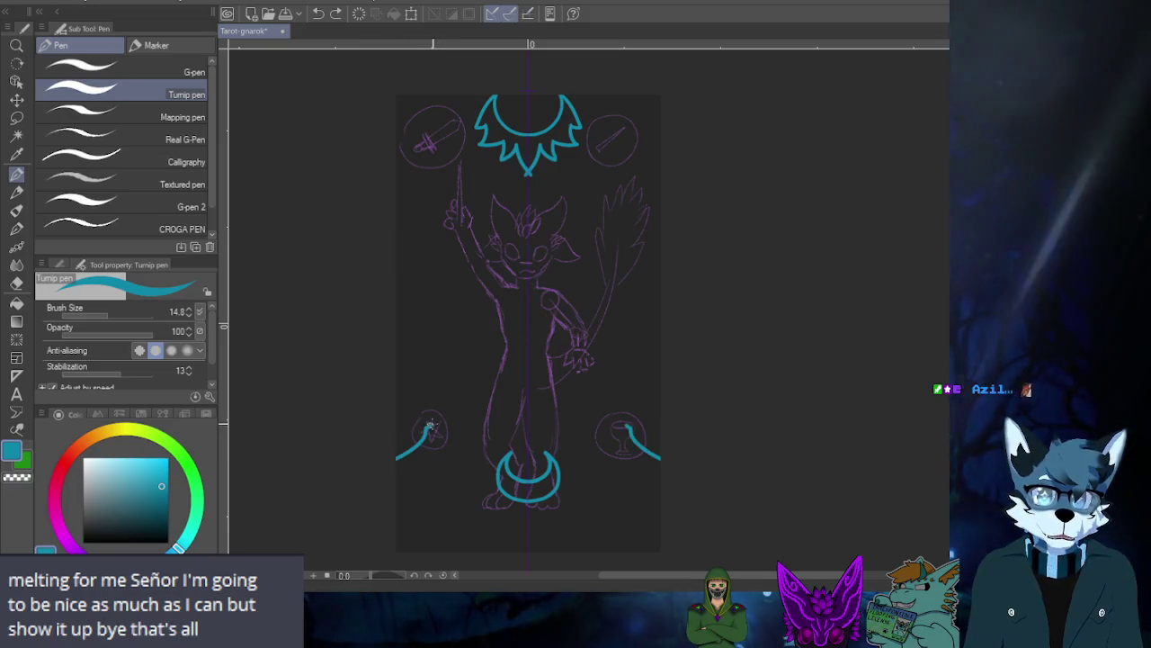
mouse_move(386, 461)
left_mouse_down()
mouse_move(438, 437)
mouse_move(422, 506)
mouse_move(435, 479)
left_mouse_up()
key("ctrl+z")
key("ctrl+z")
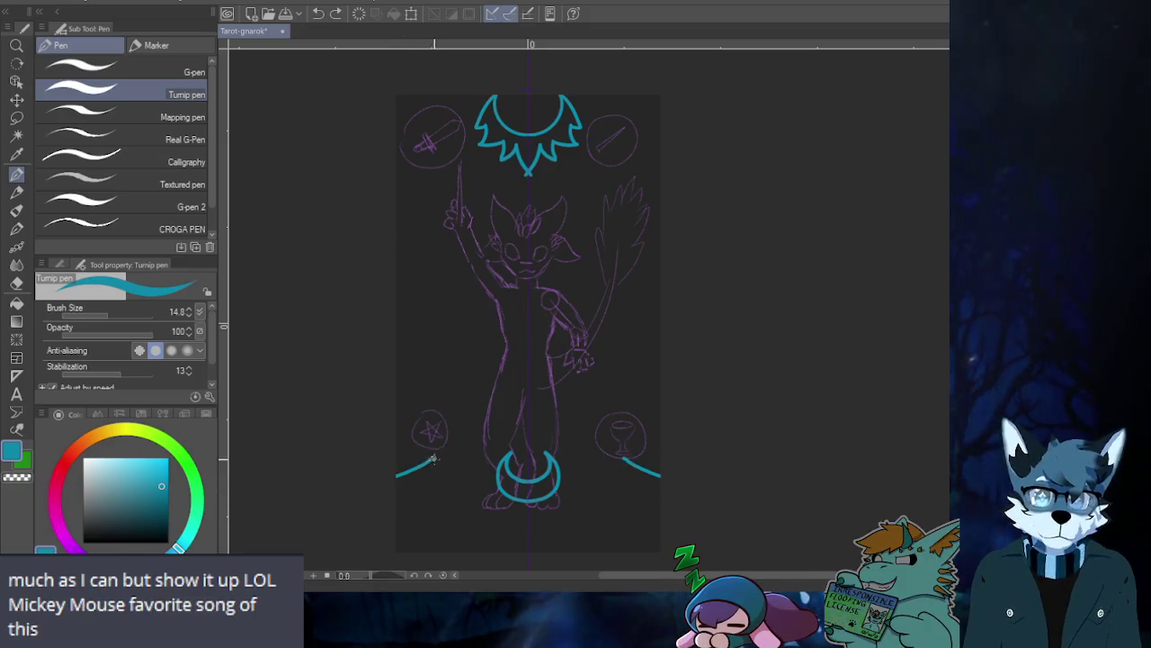
left_click_drag(435, 479, 397, 517)
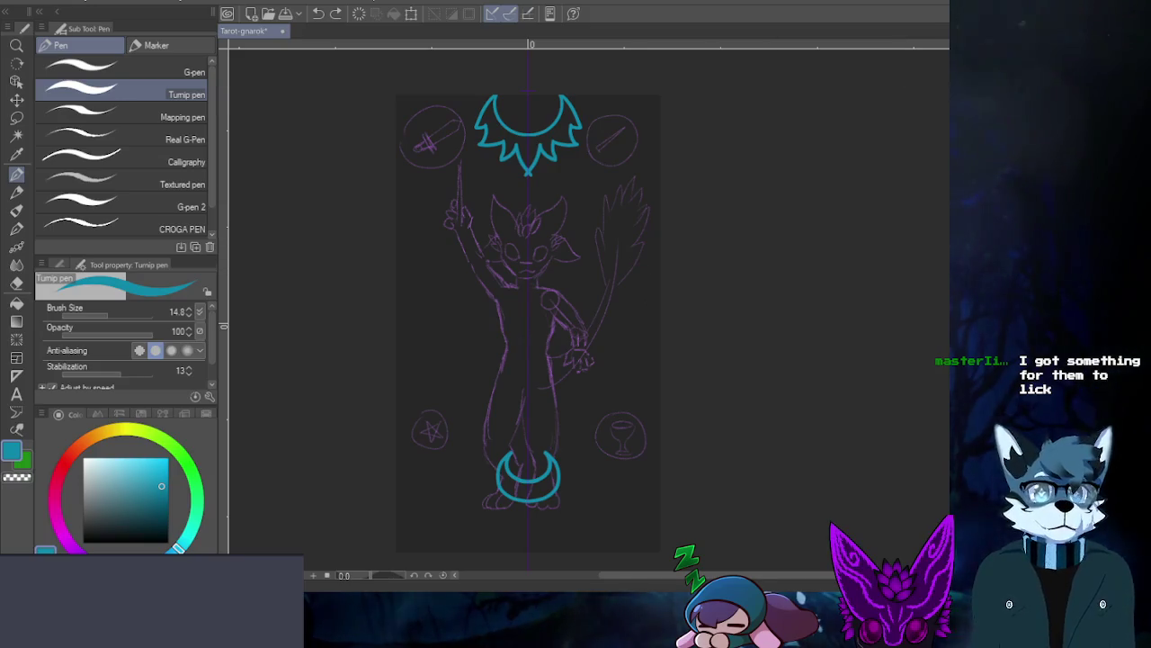
scroll(485, 427, "down", 2)
scroll(468, 422, "up", 2)
scroll(447, 416, "up", 2)
left_click_drag(456, 429, 472, 369)
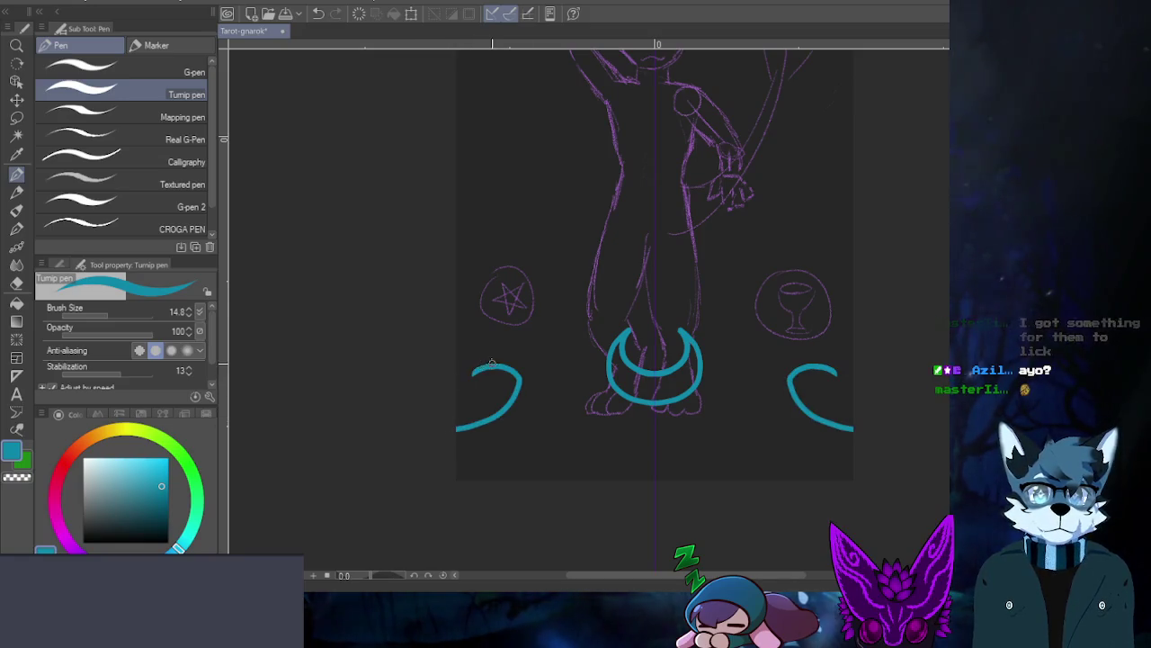
key("ctrl+z")
left_click_drag(456, 429, 493, 340)
key("ctrl+z")
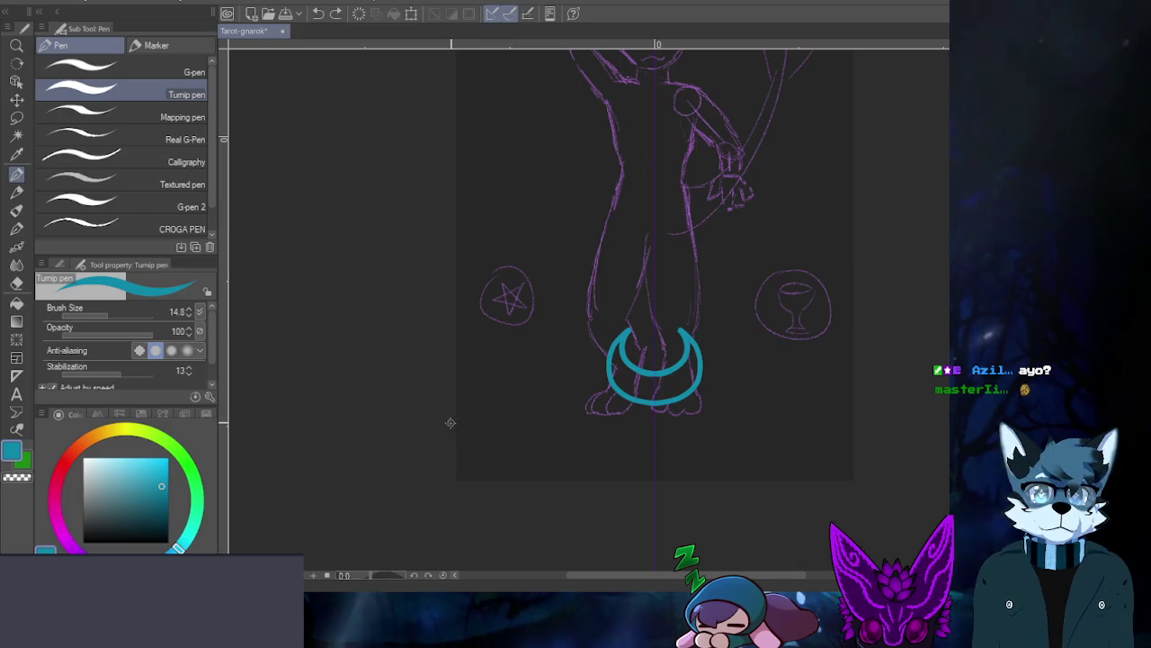
left_click_drag(456, 432, 485, 326)
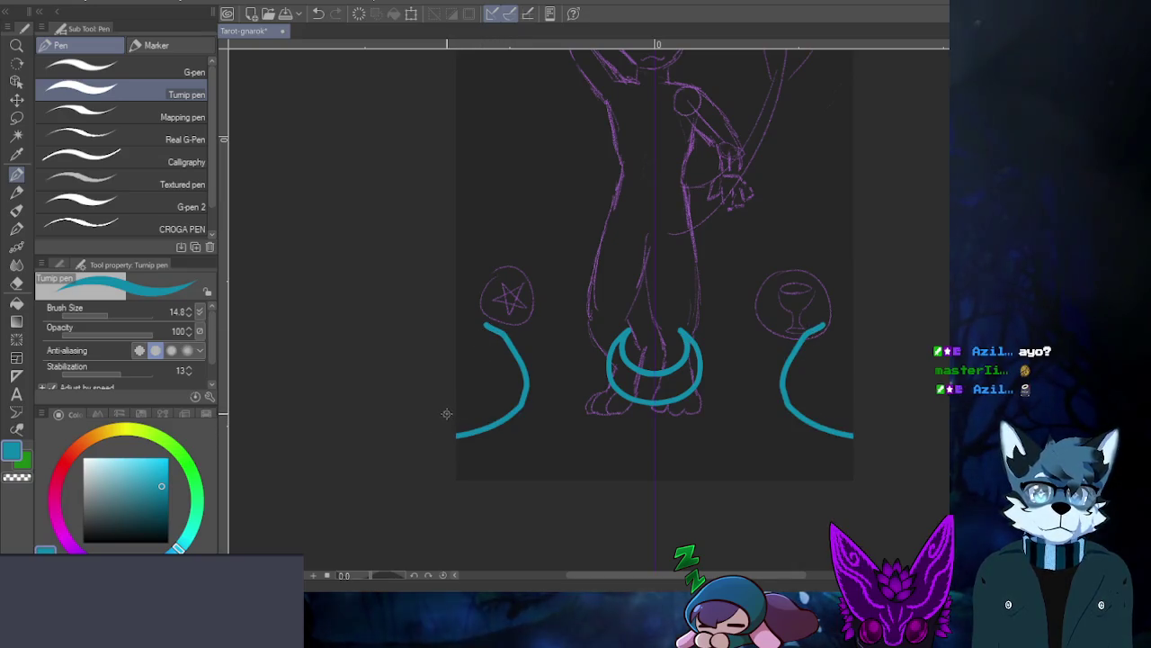
left_click_drag(456, 431, 518, 386)
key("ctrl+z")
left_click_drag(442, 414, 518, 364)
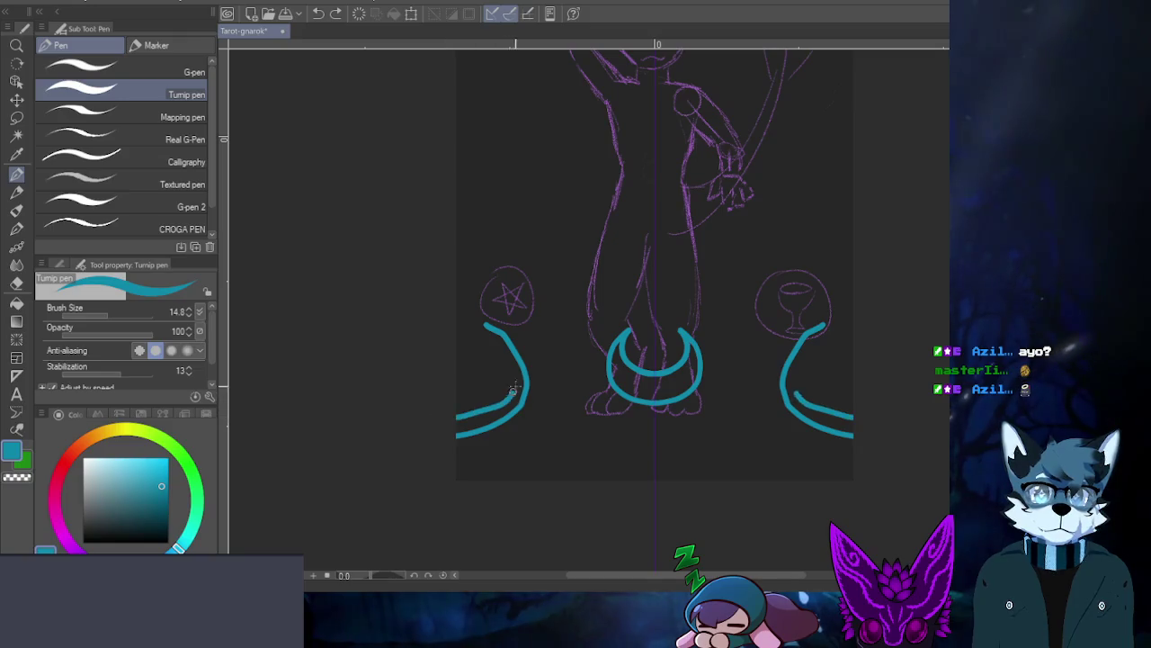
left_click_drag(551, 418, 493, 340)
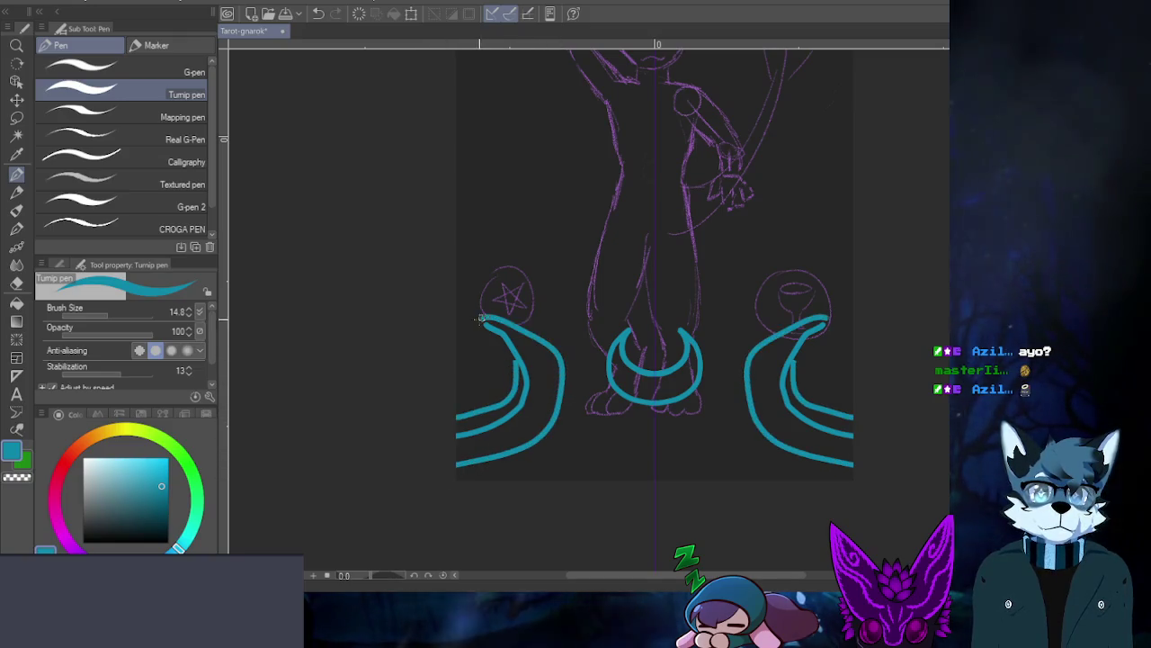
key("ctrl+z")
left_click_drag(454, 472, 493, 340)
key("ctrl+z")
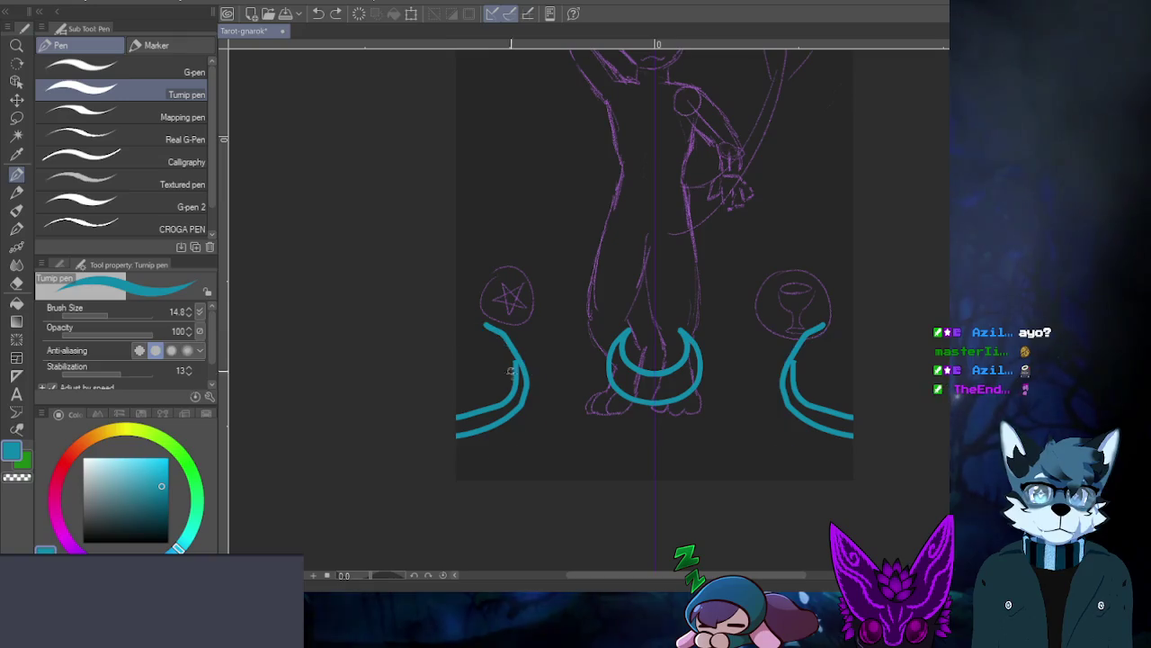
left_click_drag(431, 461, 474, 299)
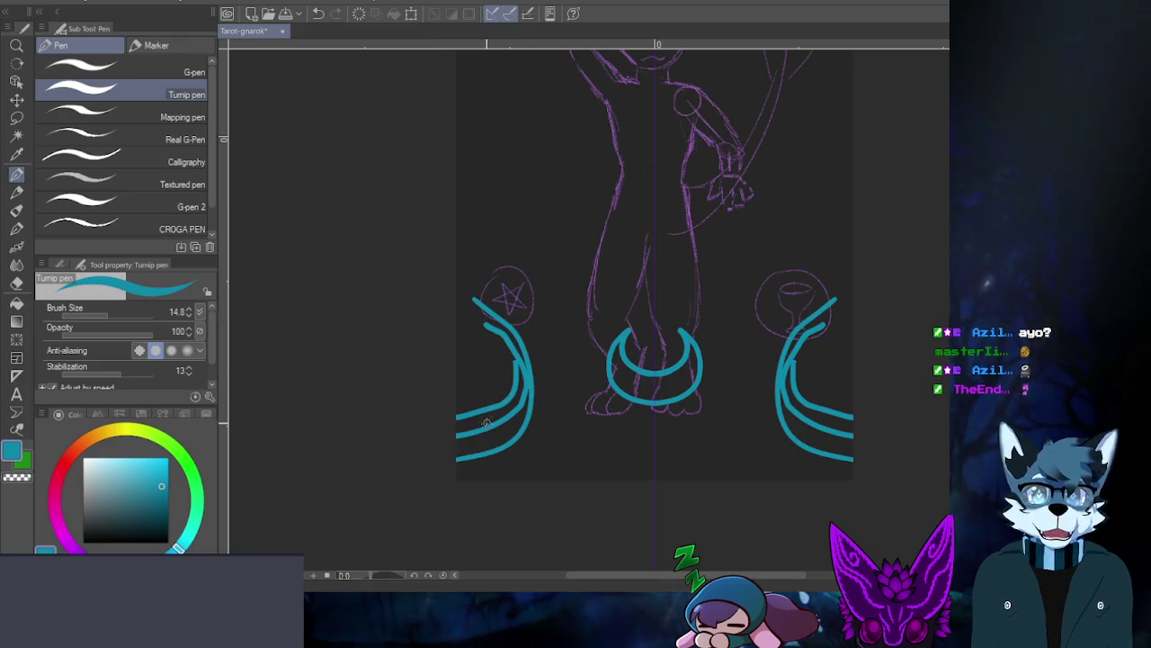
left_click_drag(519, 478, 531, 340)
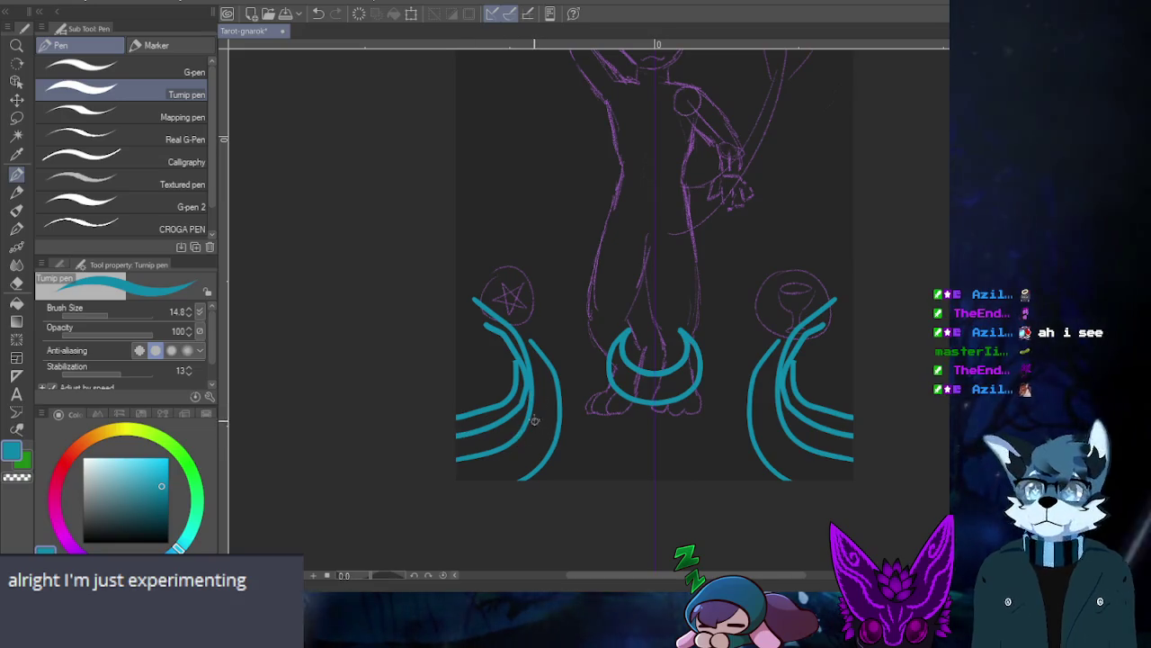
key("ctrl+z")
key("ctrl+z")
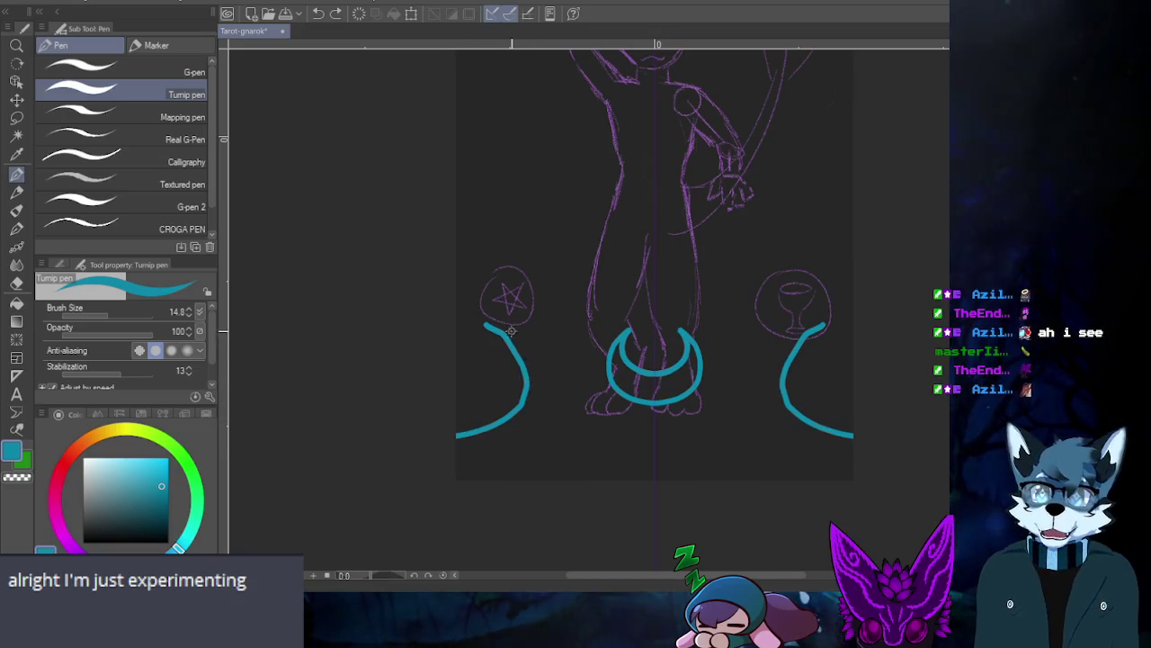
key("ctrl+z")
key("ctrl+z")
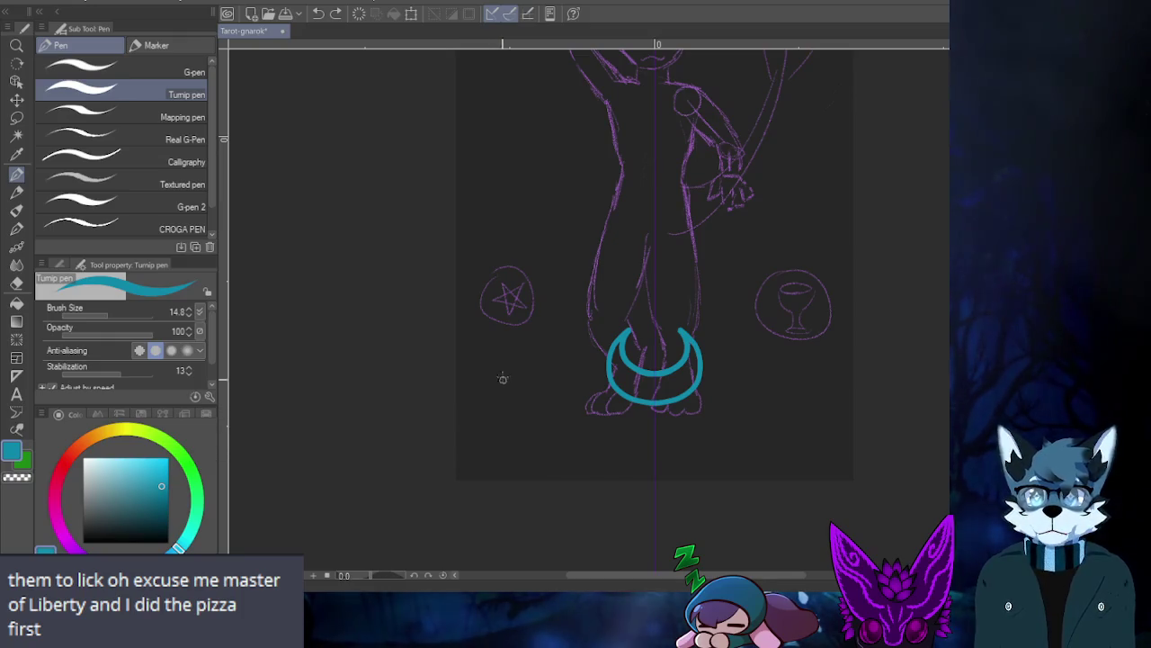
mouse_move(459, 423)
left_mouse_down()
mouse_move(526, 383)
mouse_move(527, 304)
left_mouse_up()
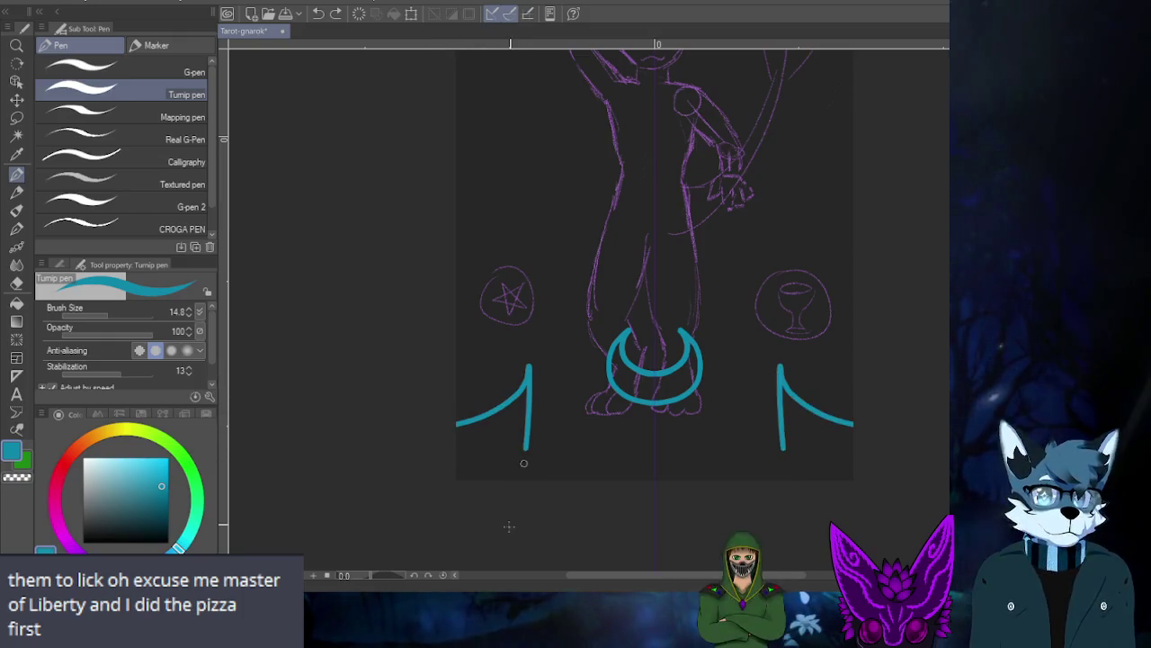
key("ctrl+z")
mouse_move(462, 380)
left_mouse_down()
mouse_move(514, 321)
mouse_move(473, 445)
left_mouse_up()
key("ctrl+z")
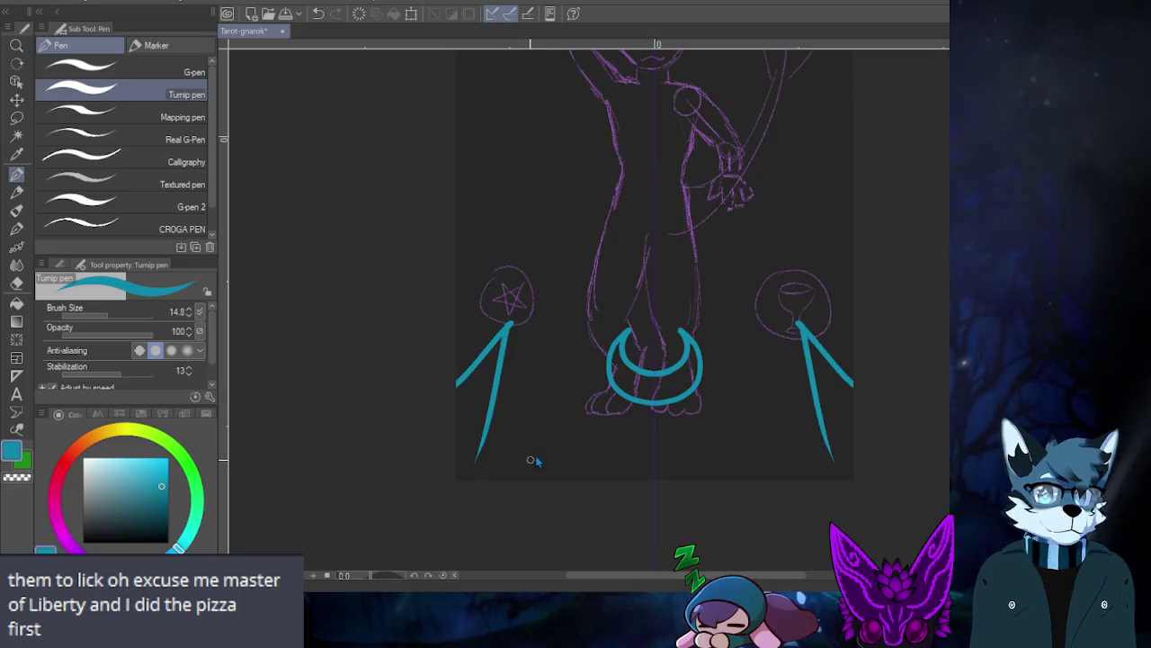
key("ctrl+z")
mouse_move(456, 371)
left_mouse_down()
mouse_move(539, 338)
mouse_move(549, 280)
left_mouse_up()
key("ctrl+z")
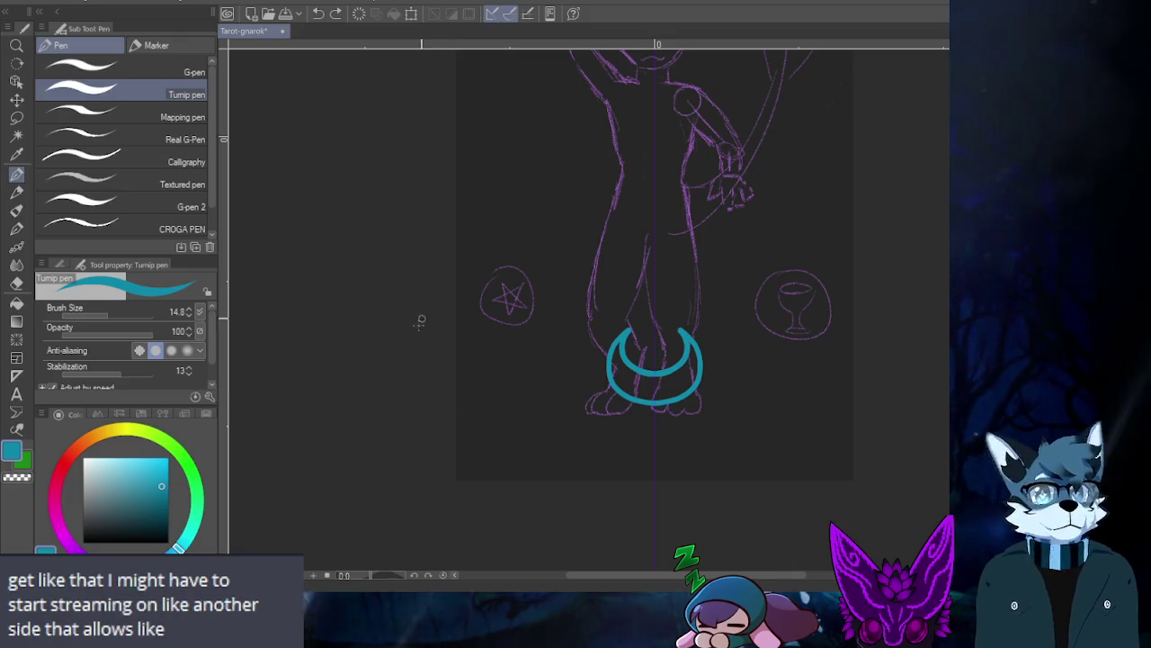
- Draw mirrored teal lightning-bolt zigzags beside the moon after discarding spike and side strokes
left_click_drag(456, 380, 477, 457)
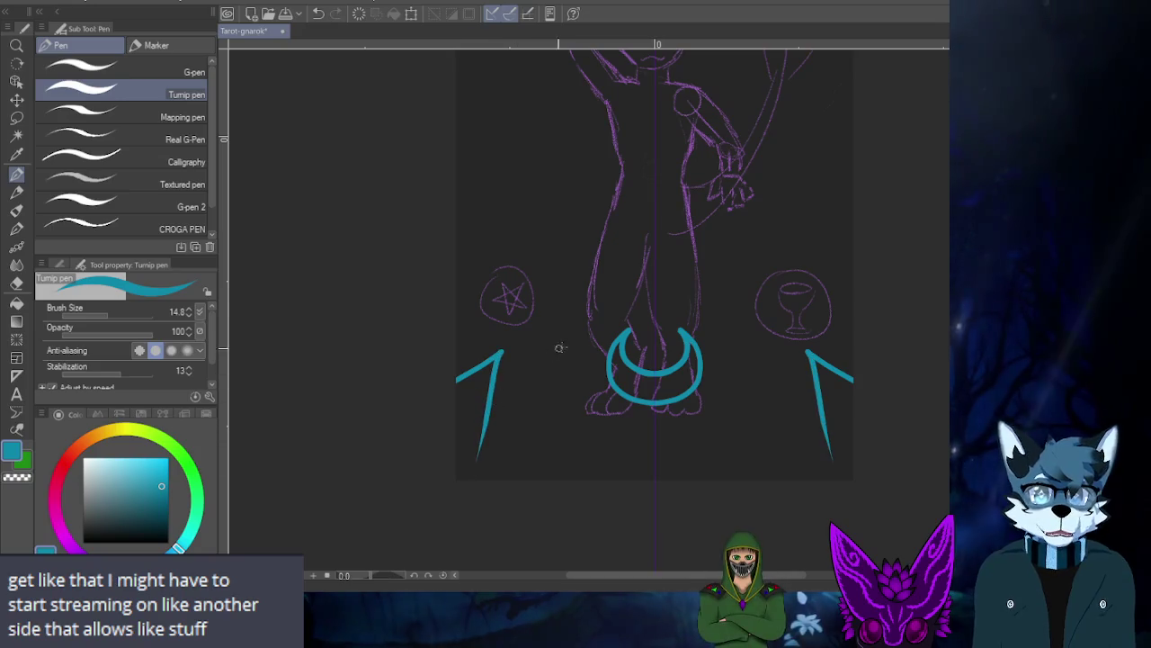
key("ctrl+z")
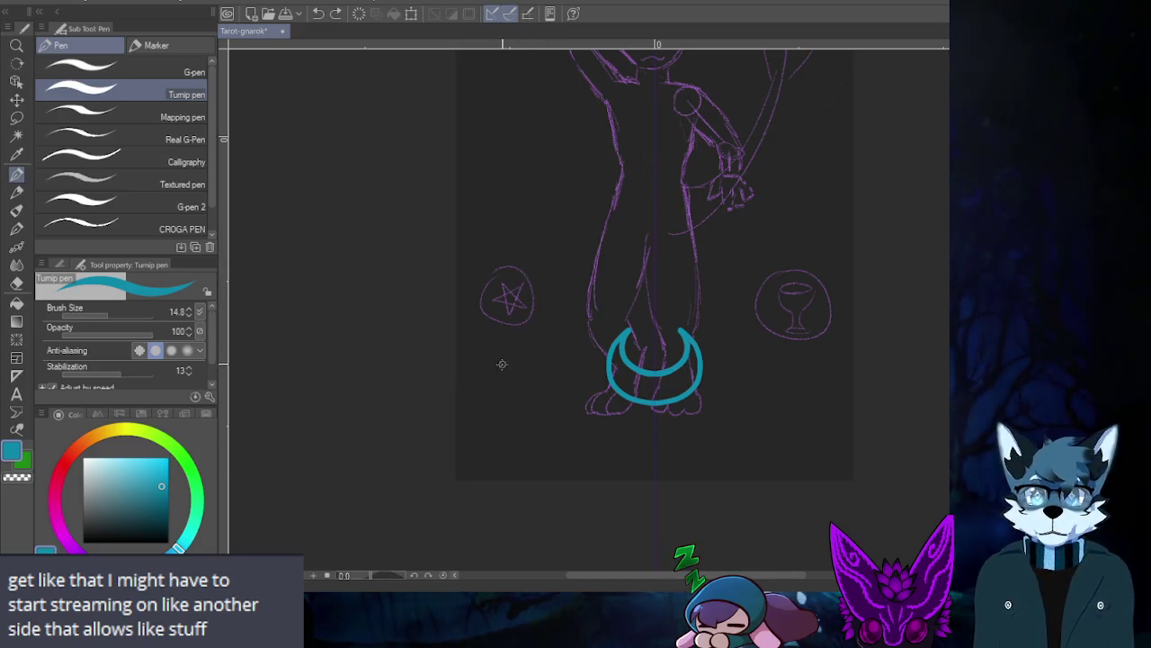
left_click_drag(527, 342, 501, 457)
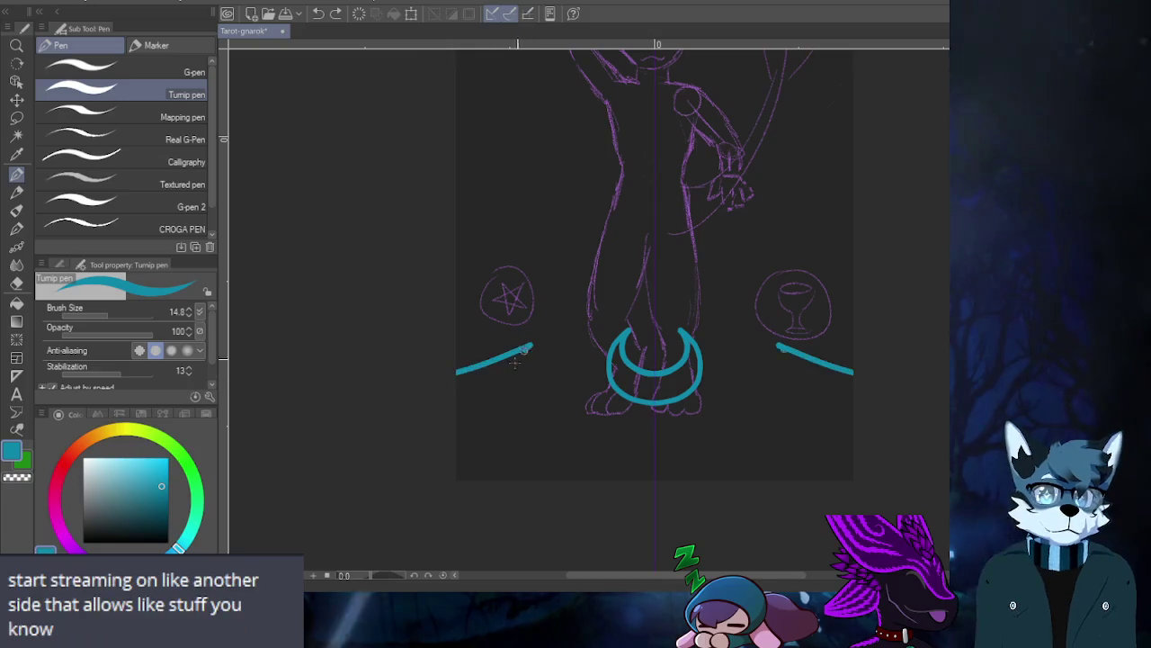
key("ctrl+z")
left_click_drag(493, 357, 463, 459)
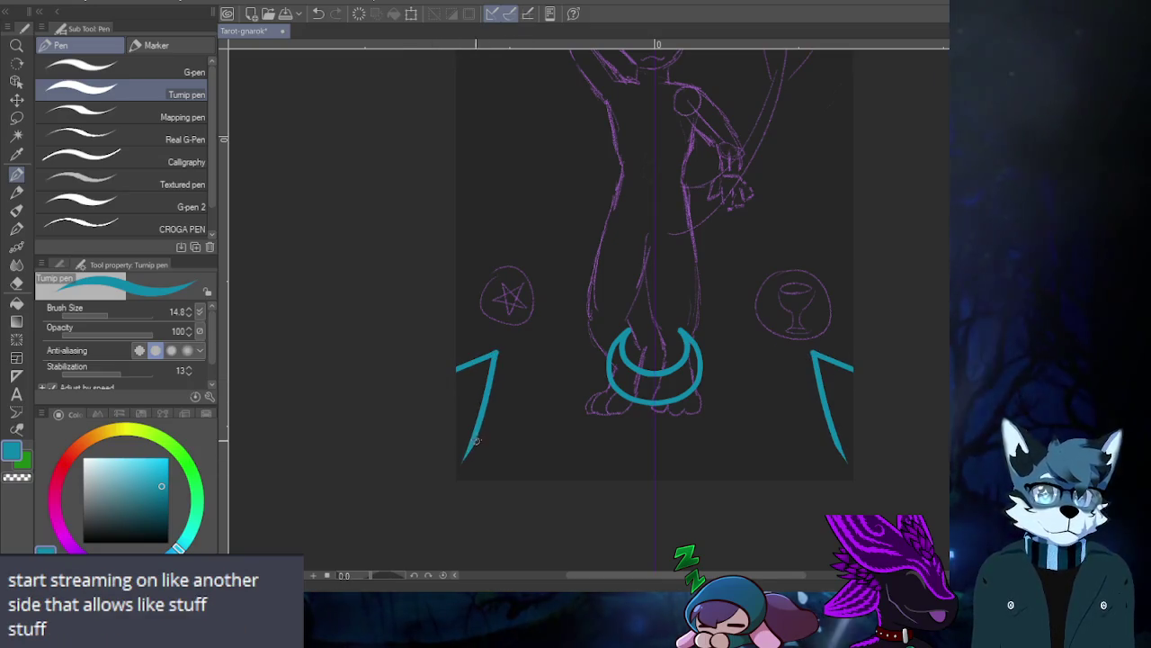
left_click_drag(477, 406, 515, 391)
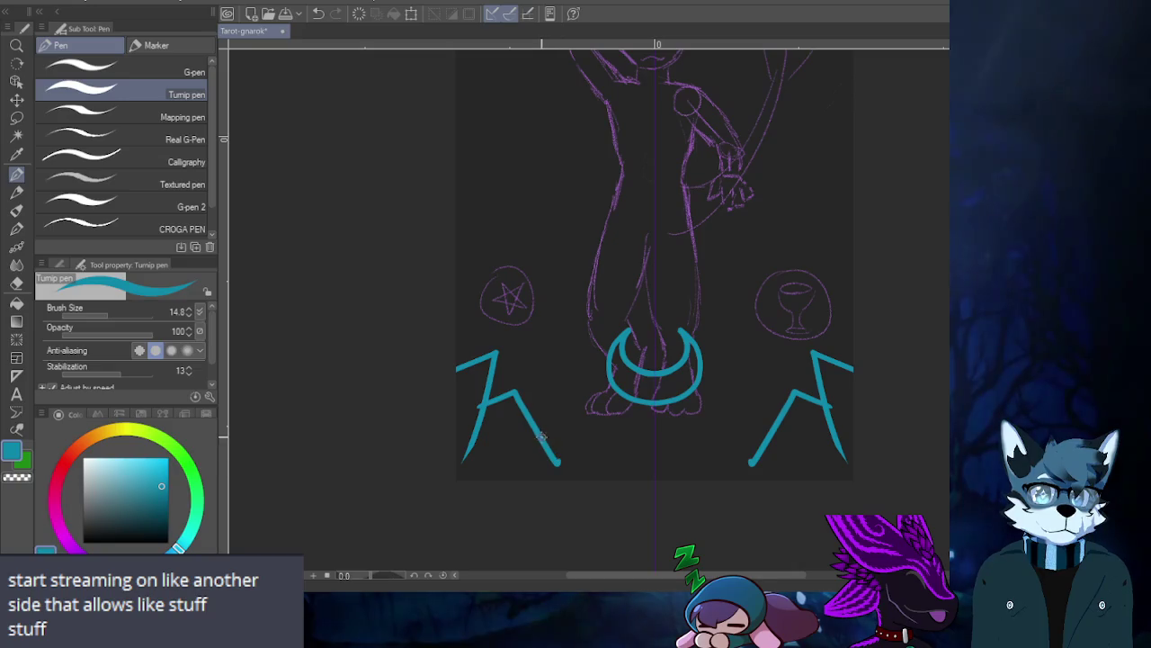
- Try three horizontal lines joining the bolts, undo each, then remove both bolts
left_click_drag(591, 427, 652, 425)
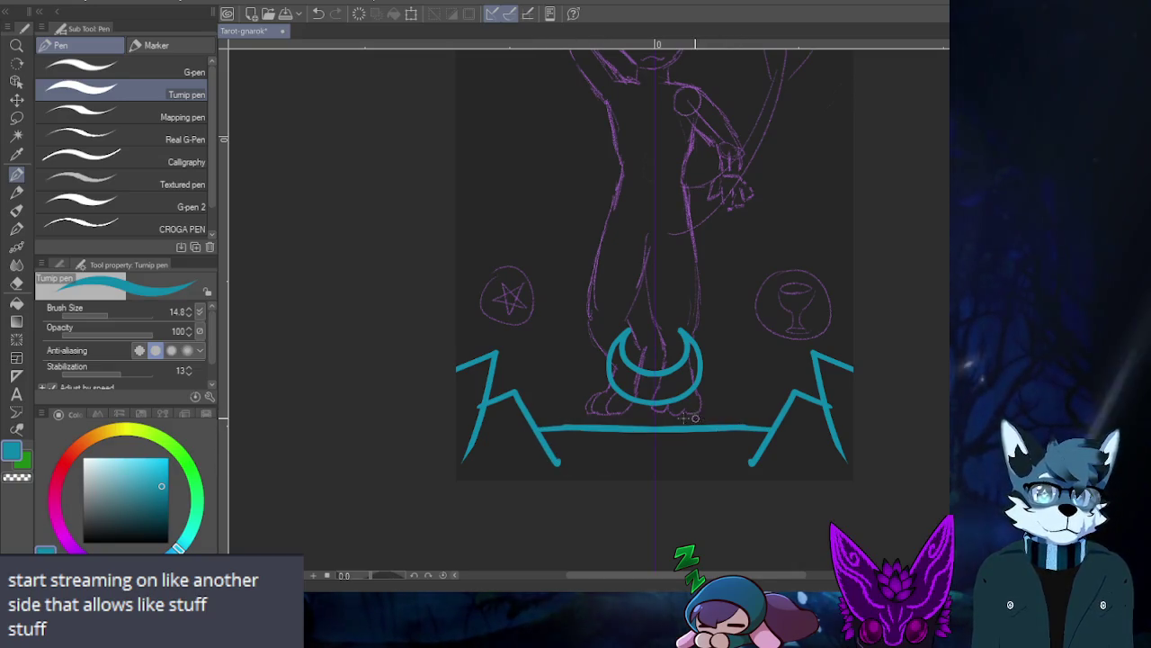
key("ctrl+z")
key("ctrl+z")
left_click_drag(522, 415, 653, 416)
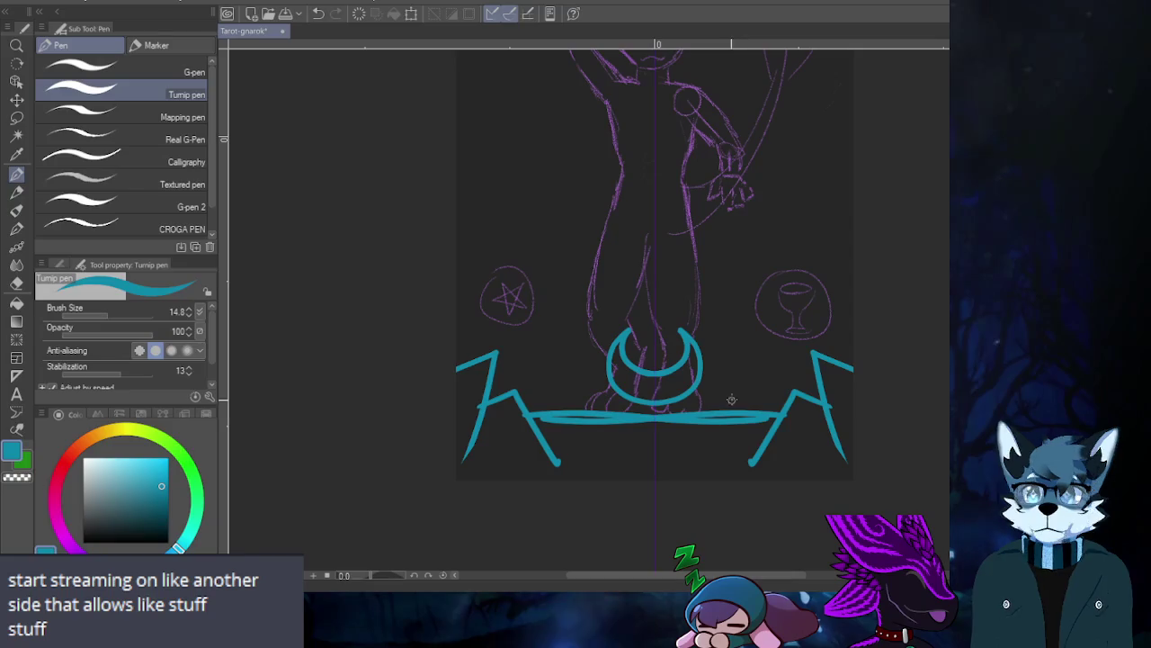
key("ctrl+z")
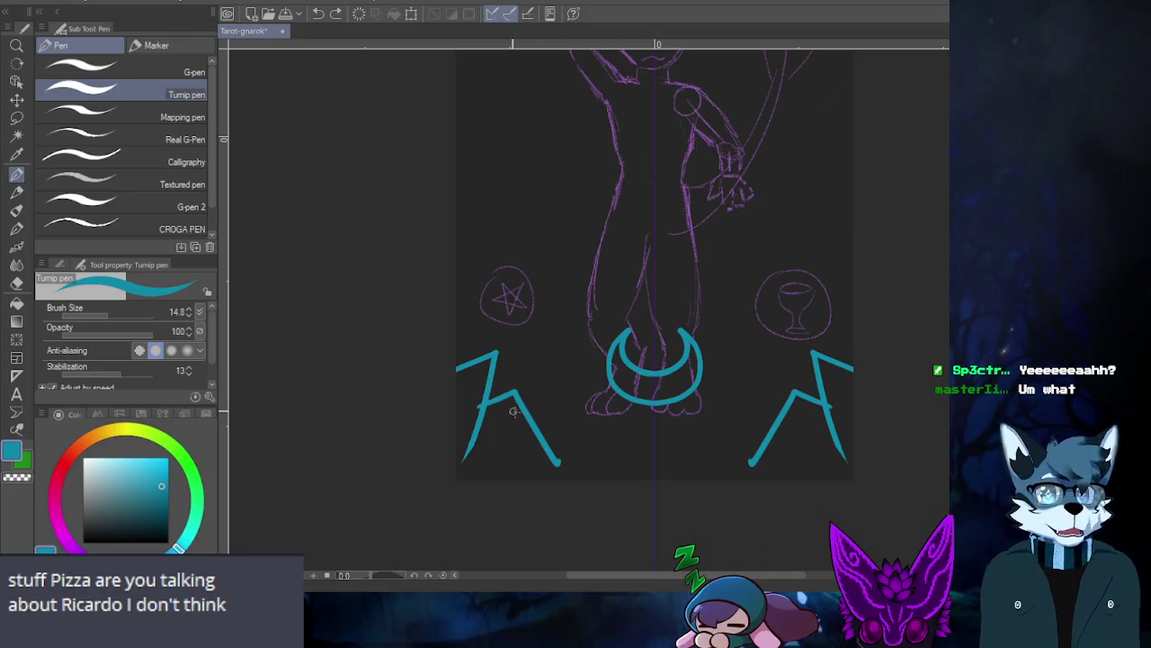
left_click_drag(534, 414, 775, 412)
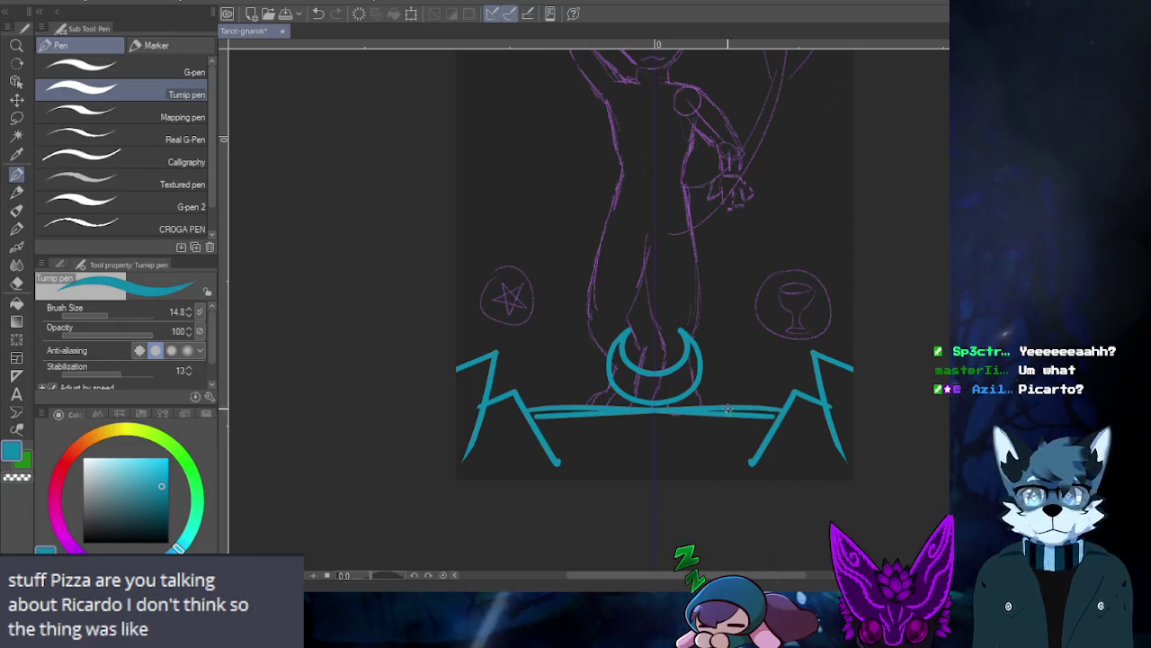
key("ctrl+z")
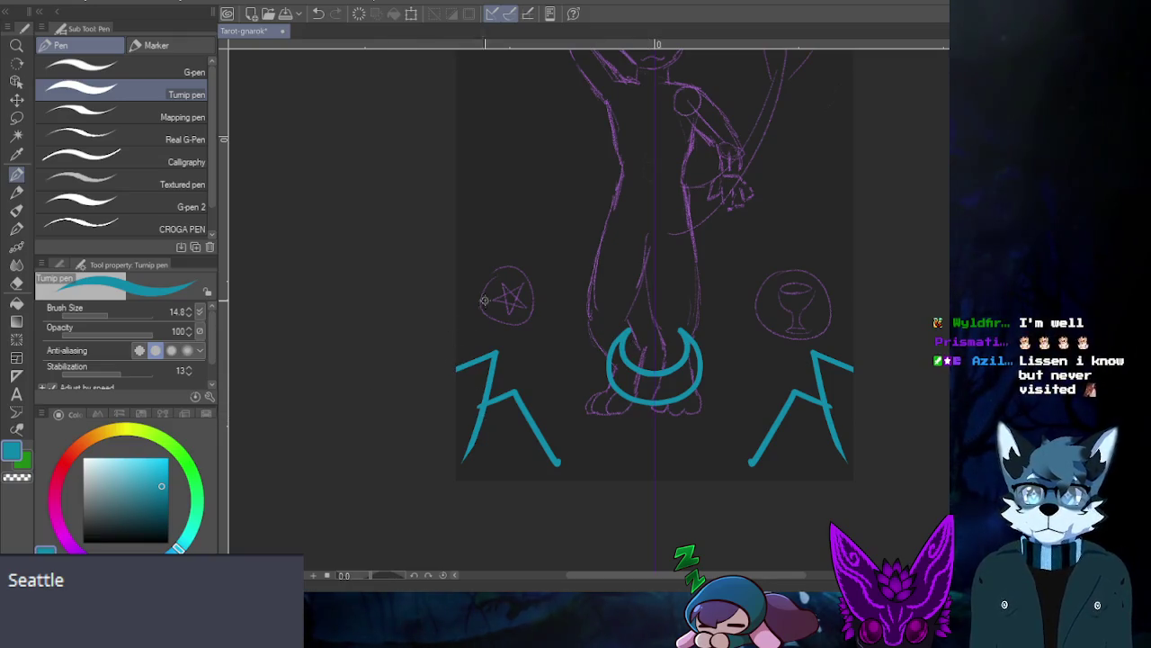
key("ctrl+z")
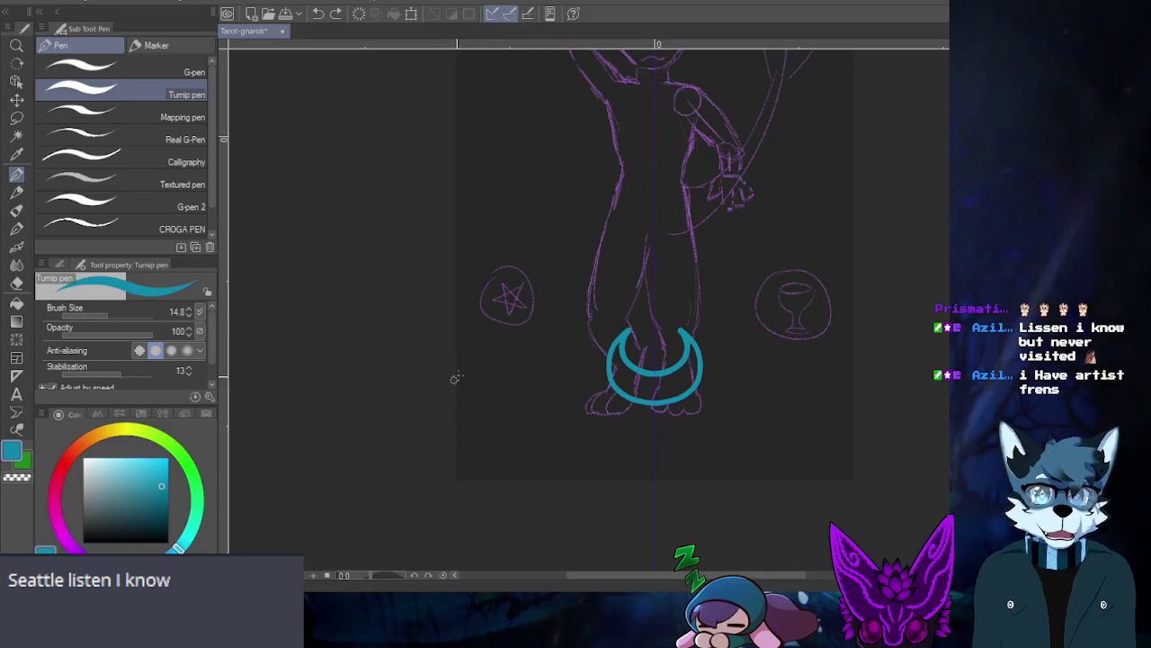
- Try mirrored edge, downward and hooked strokes under the suit circles, undoing each variant
left_click_drag(456, 379, 480, 350)
key("ctrl+z")
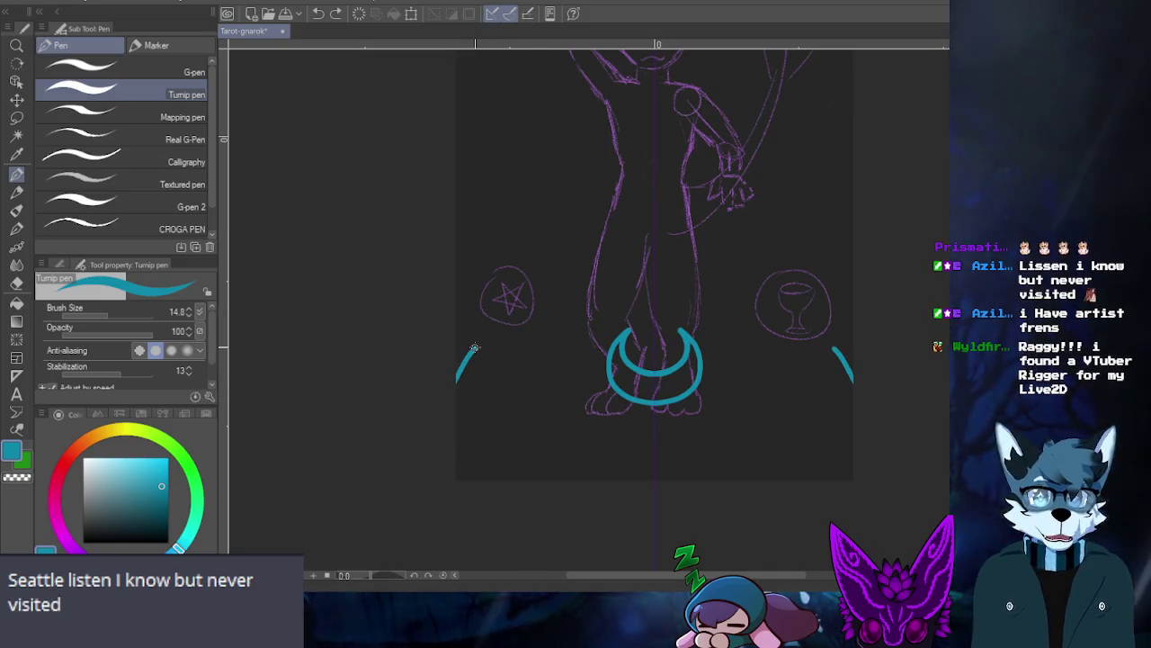
left_click_drag(512, 335, 522, 378)
key("ctrl+z")
mouse_move(513, 334)
left_mouse_down()
mouse_move(520, 361)
mouse_move(572, 377)
left_mouse_up()
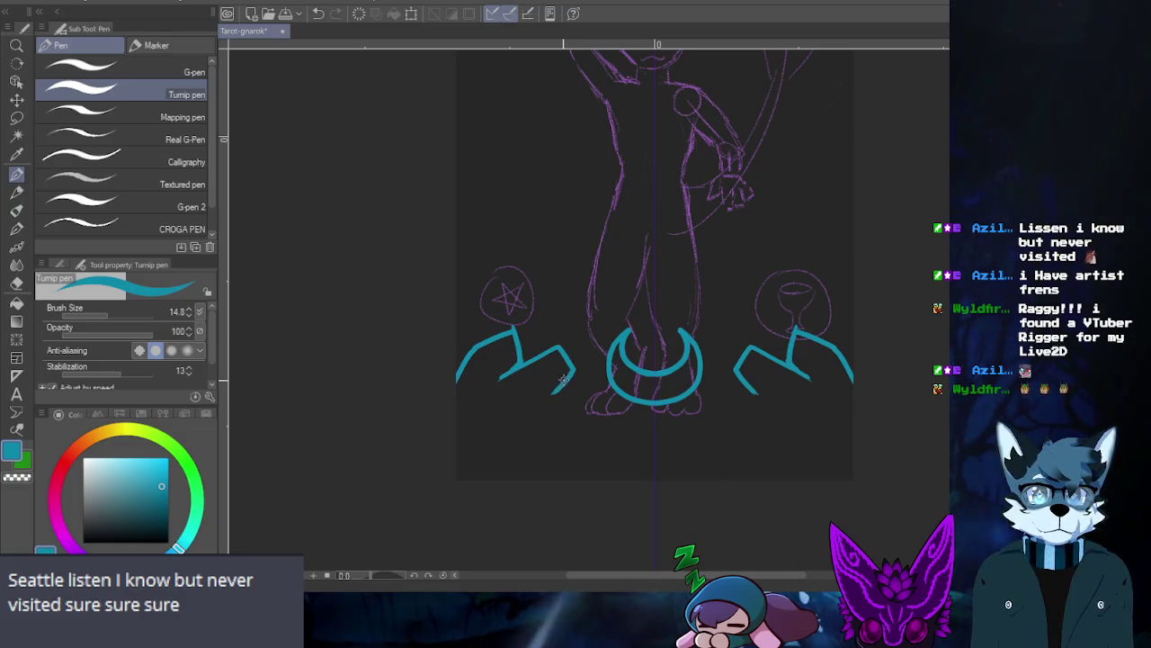
key("ctrl+z")
key("ctrl+z")
key("ctrl+z")
mouse_move(494, 385)
left_mouse_down()
mouse_move(551, 365)
mouse_move(557, 385)
left_mouse_up()
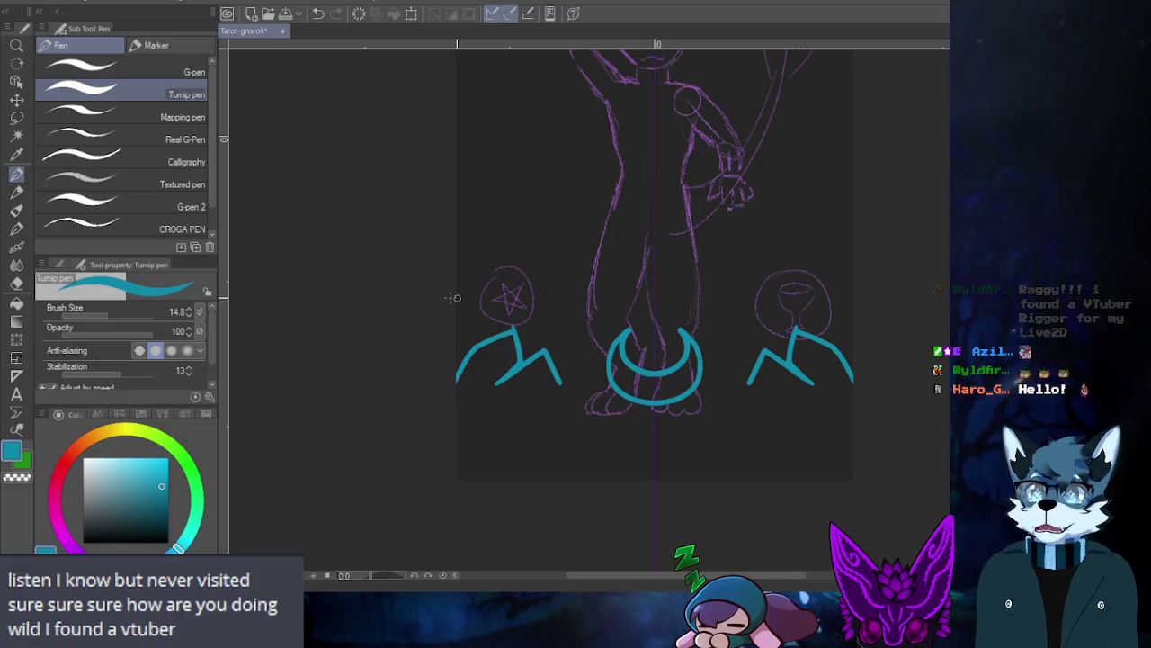
key("ctrl+z")
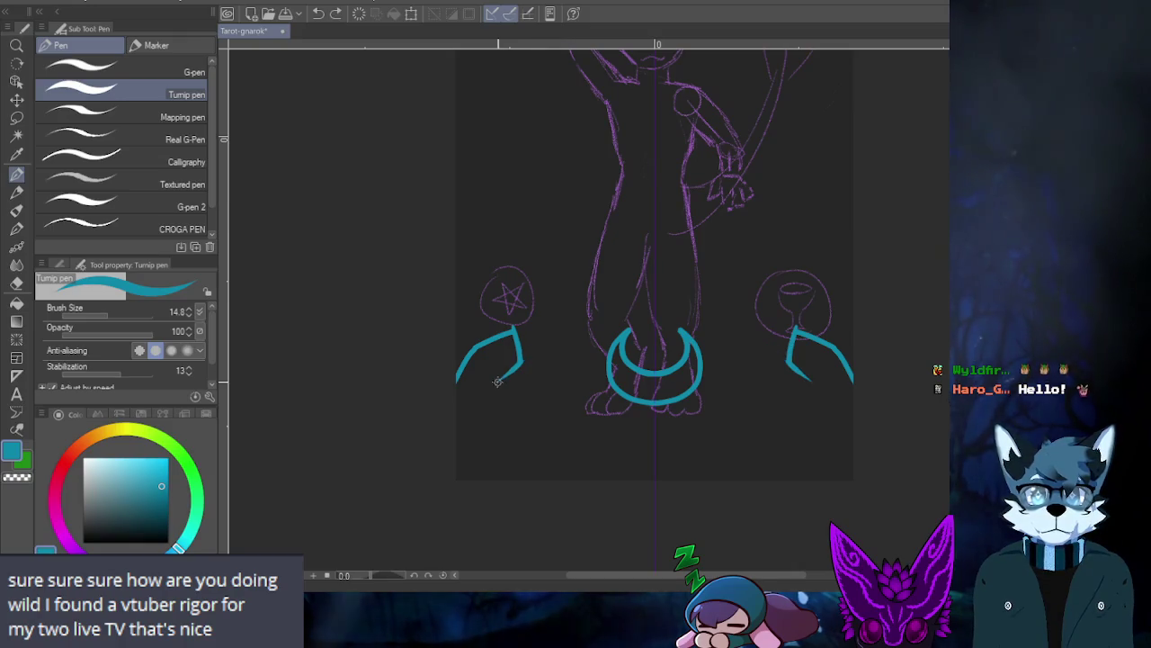
- Add mirrored short horizontal and diagonal lines, then undo the rising arm strokes, keeping the arcs
left_click_drag(515, 364, 554, 369)
left_click_drag(525, 407, 550, 375)
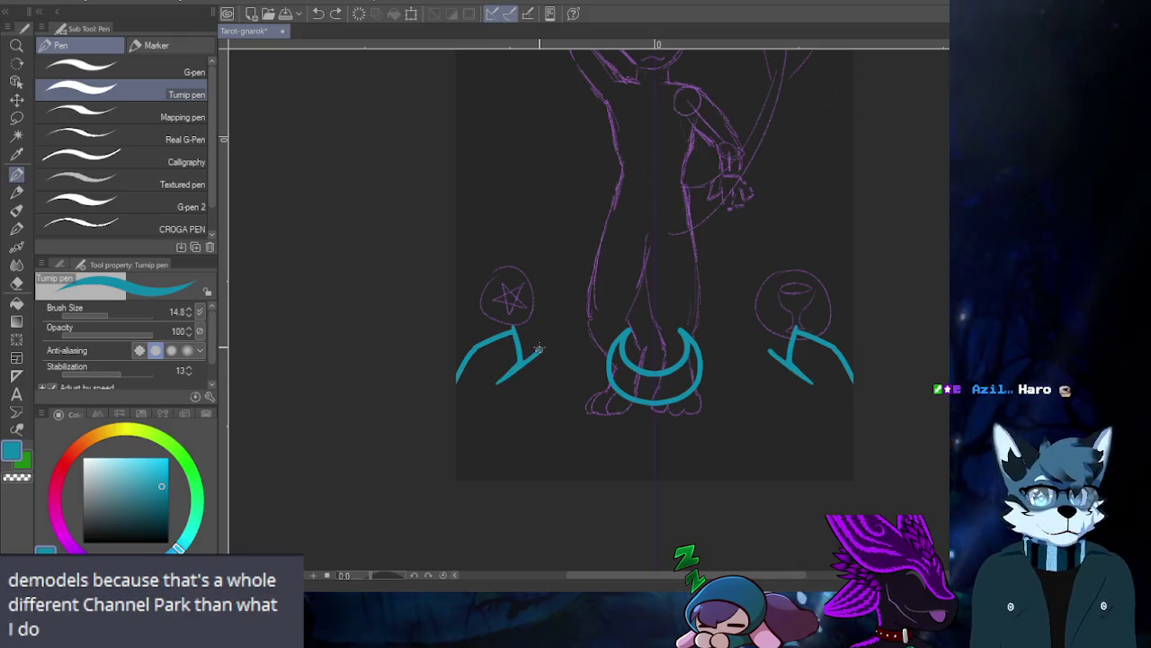
left_click_drag(503, 384, 544, 342)
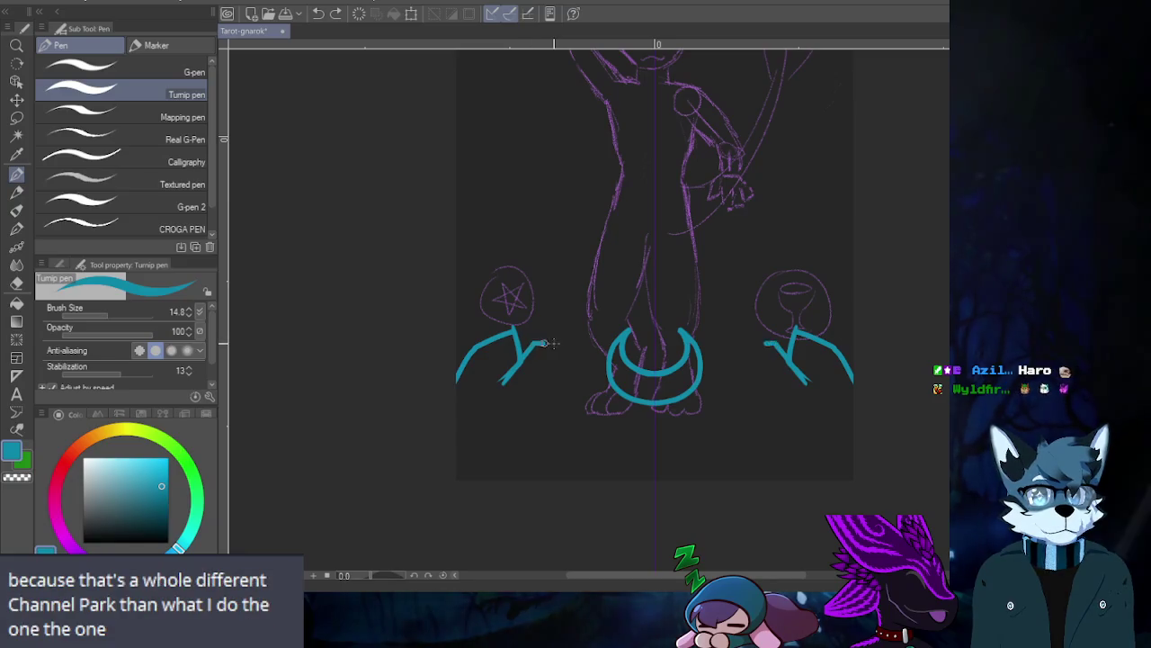
key("ctrl+z")
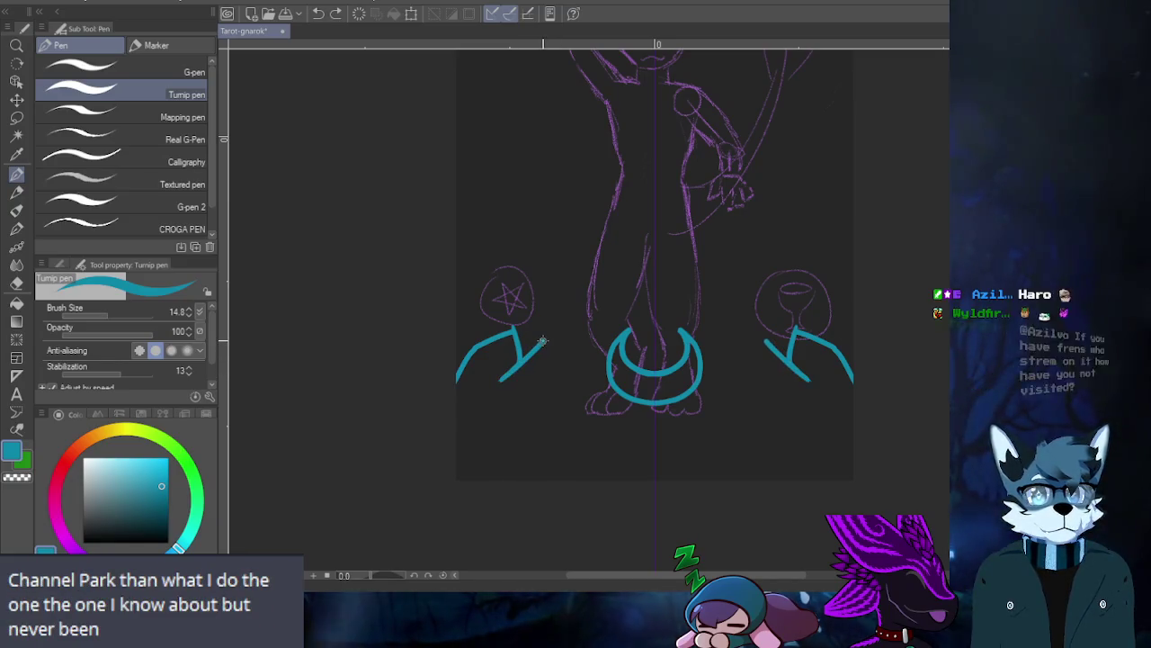
key("ctrl+z")
key("ctrl+z")
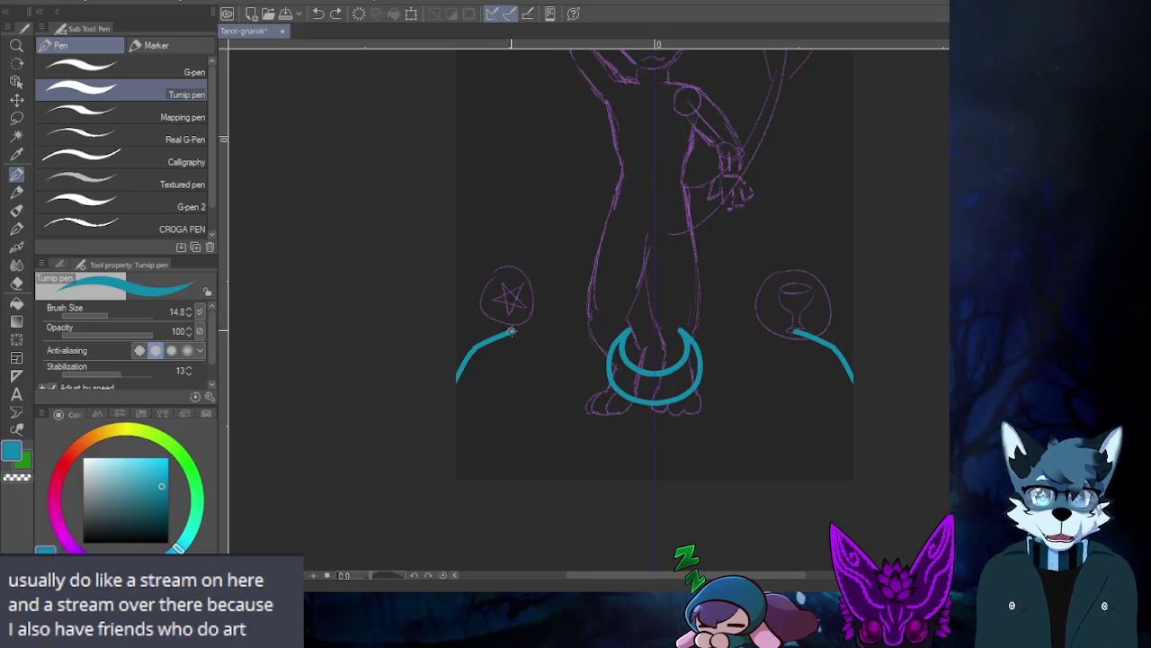
- Toggle the short vertical and angled strokes with undo/redo, ending with the side arcs undone
key("ctrl+z")
key("ctrl+z")
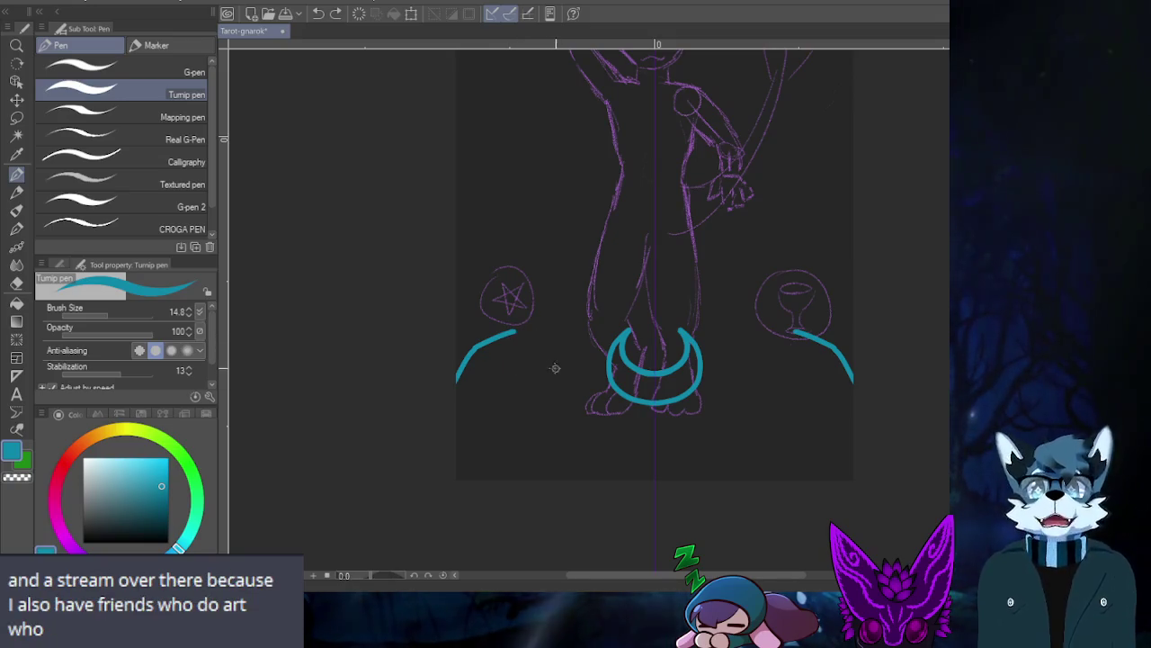
key("ctrl+y")
key("ctrl+y")
key("ctrl+z")
key("ctrl+z")
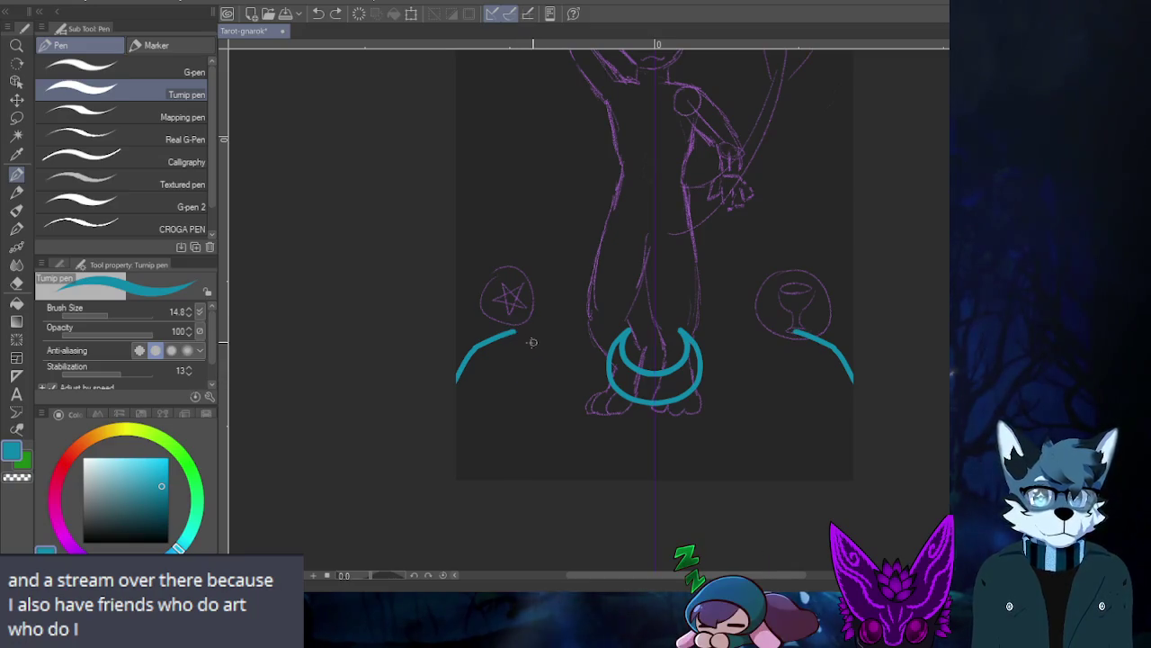
key("ctrl+y")
key("ctrl+y")
key("ctrl+z")
key("ctrl+z")
key("ctrl+y")
key("ctrl+y")
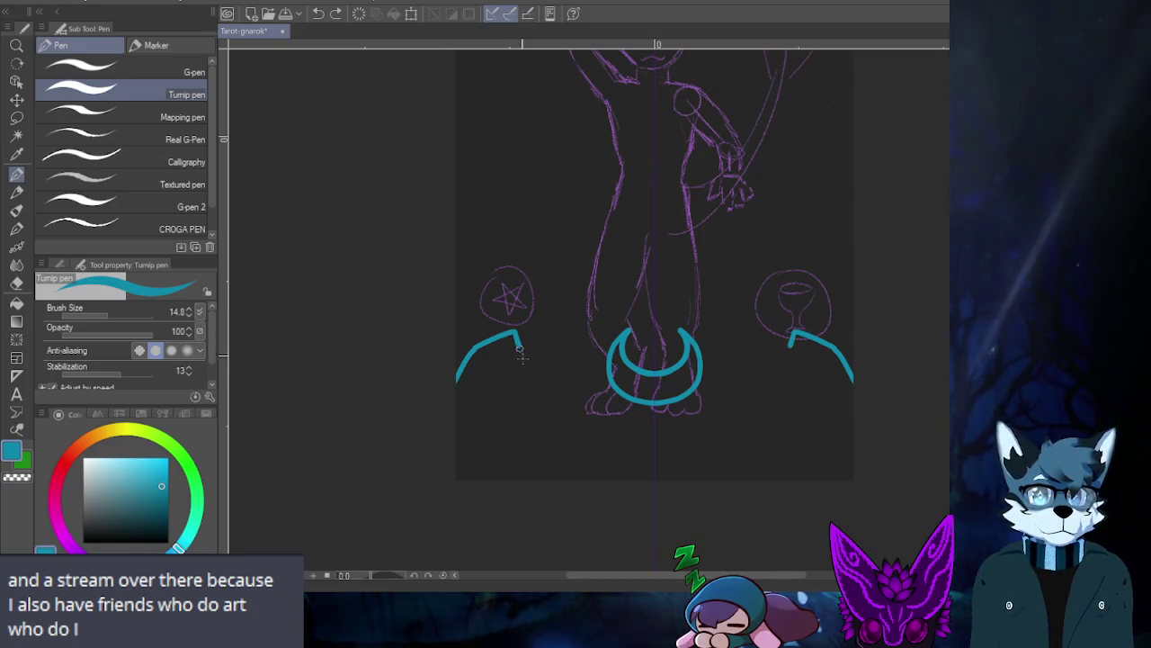
key("ctrl+z")
key("ctrl+z")
key("ctrl+z")
key("ctrl+z")
key("ctrl+y")
key("ctrl+y")
key("ctrl+y")
key("ctrl+y")
key("ctrl+z")
key("ctrl+z")
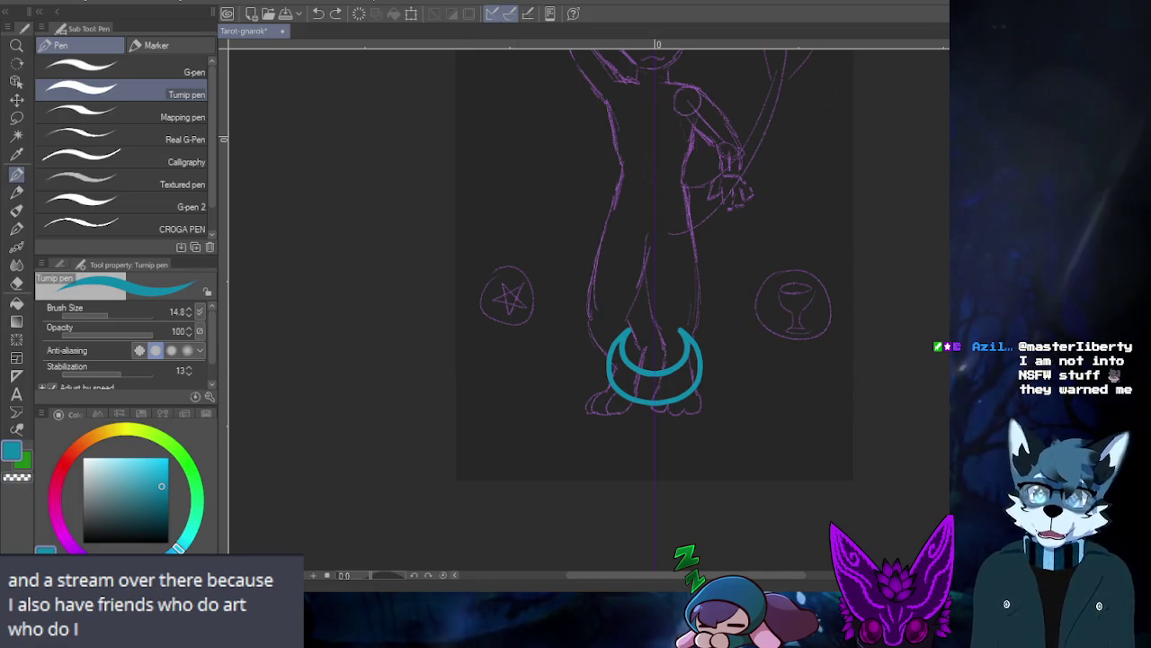
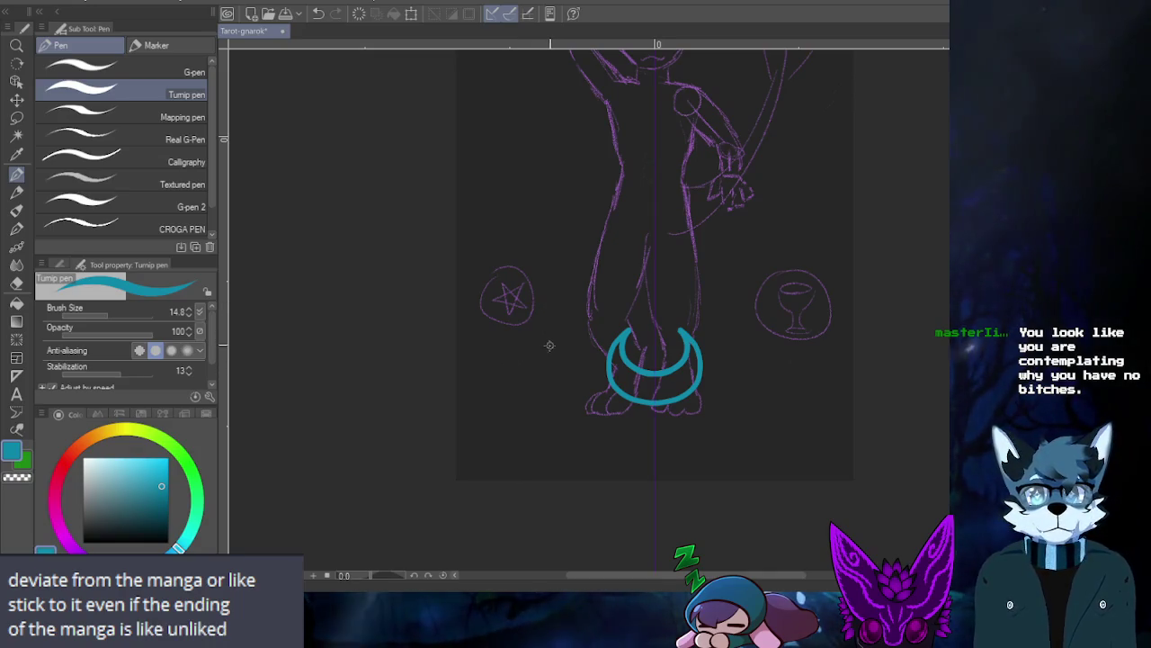
- Draw mirrored short teal strokes beside the moon, checking them with undo and redo
scroll(520, 328, "up", 2)
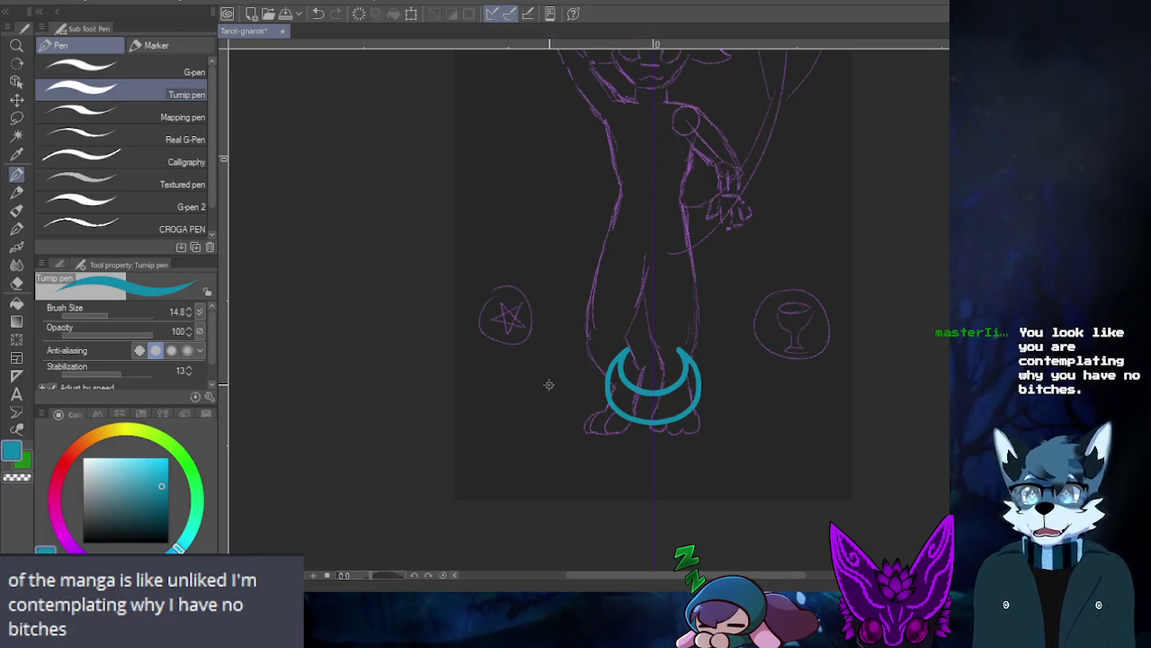
left_click_drag(754, 380, 765, 417)
left_click_drag(552, 379, 542, 417)
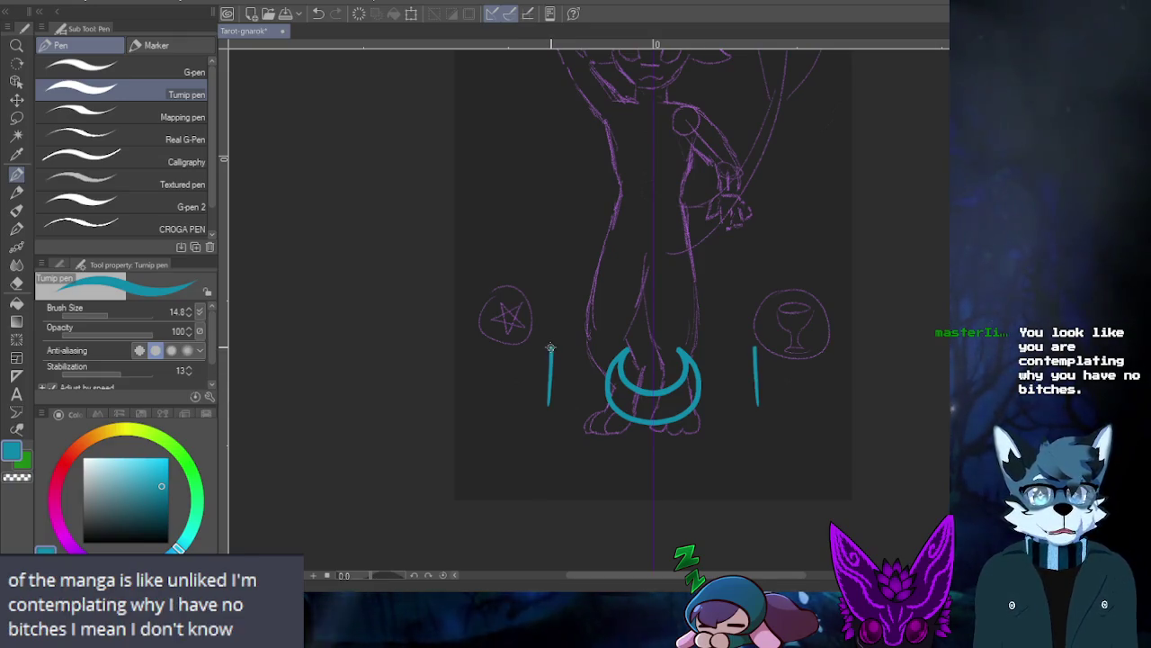
key("ctrl+z")
key("ctrl+z")
key("ctrl+y")
key("ctrl+y")
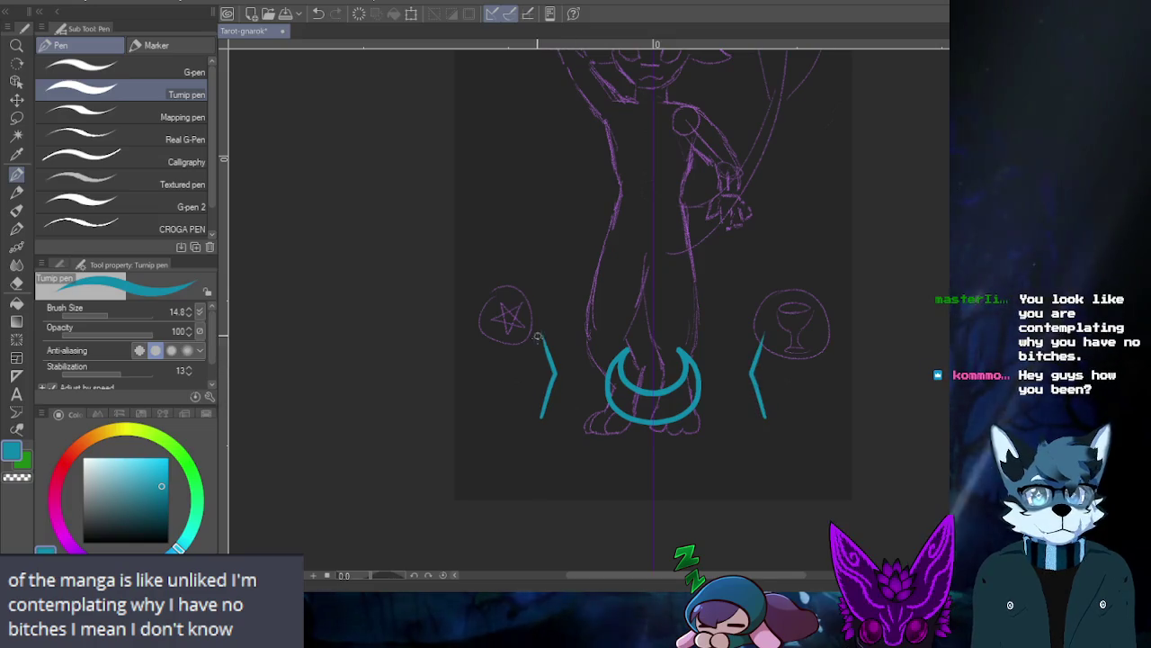
key("ctrl+z")
key("ctrl+y")
key("ctrl+y")
key("ctrl+y")
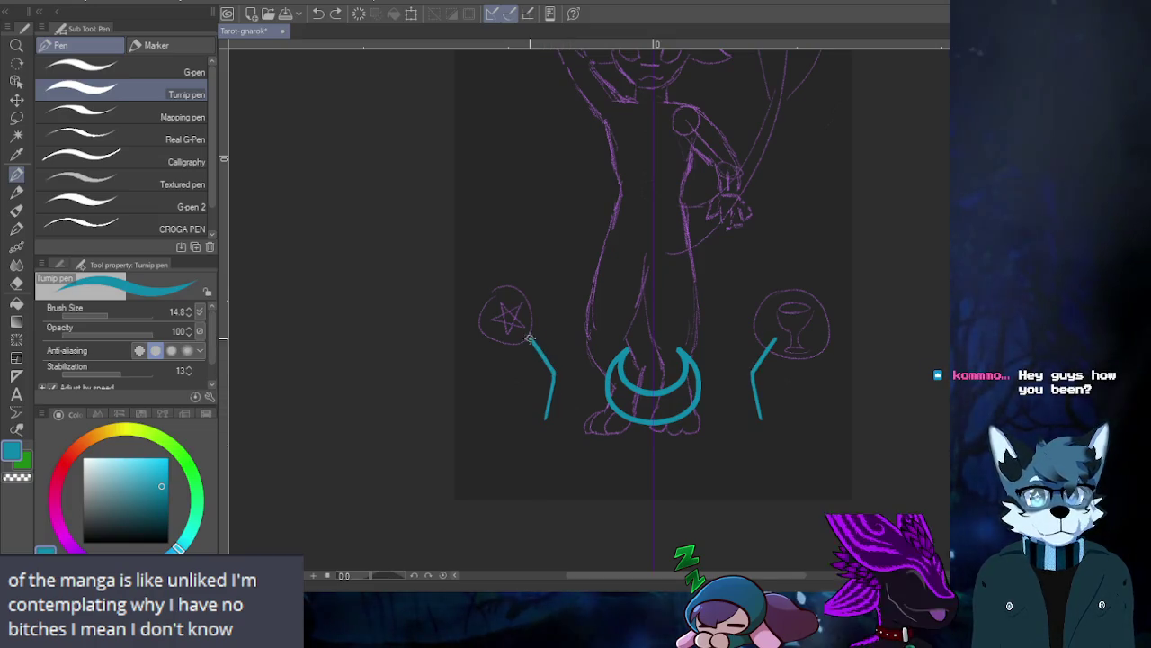
- Ink the slanted tops of both side shapes and remove the hook strokes at their base
left_click_drag(529, 339, 500, 382)
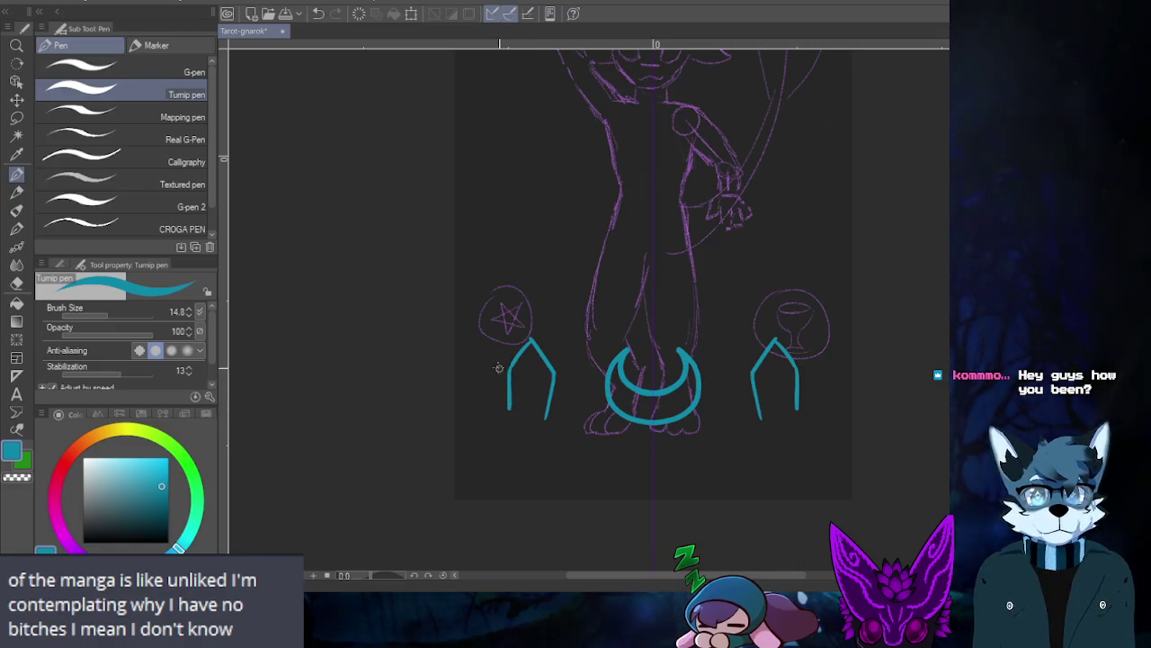
mouse_move(509, 404)
left_mouse_down()
mouse_move(485, 374)
mouse_move(479, 388)
left_mouse_up()
key("ctrl+z")
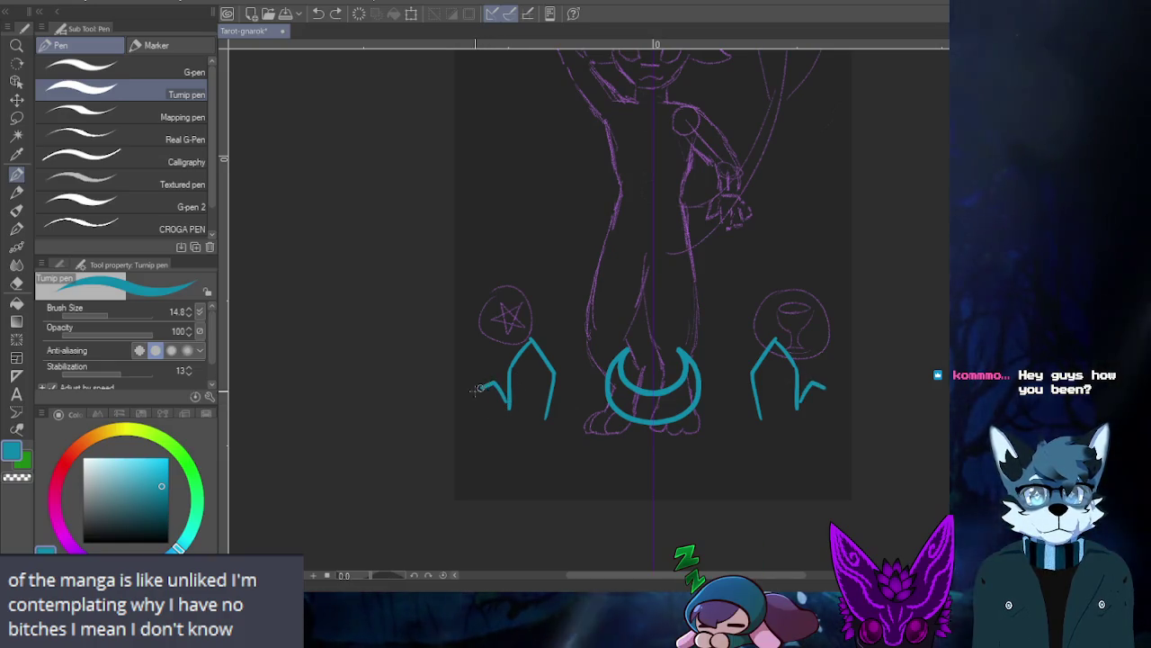
key("ctrl+z")
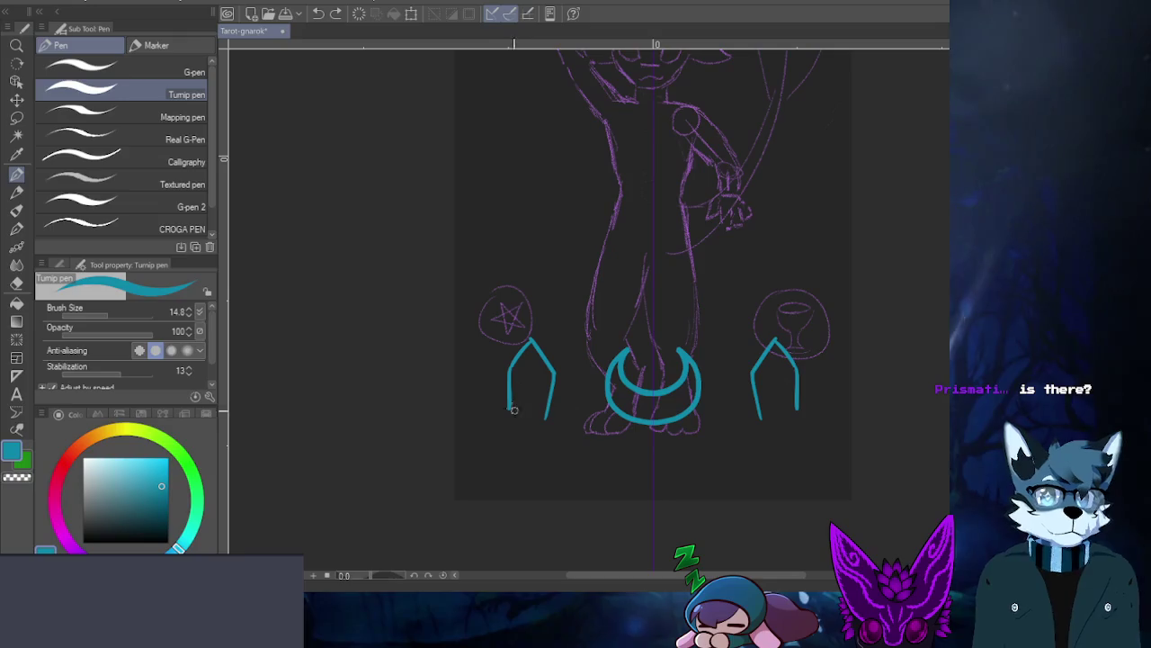
- Draw mirrored diagonal teal strokes beside both pillars
left_click_drag(792, 413, 814, 373)
left_click_drag(513, 414, 493, 376)
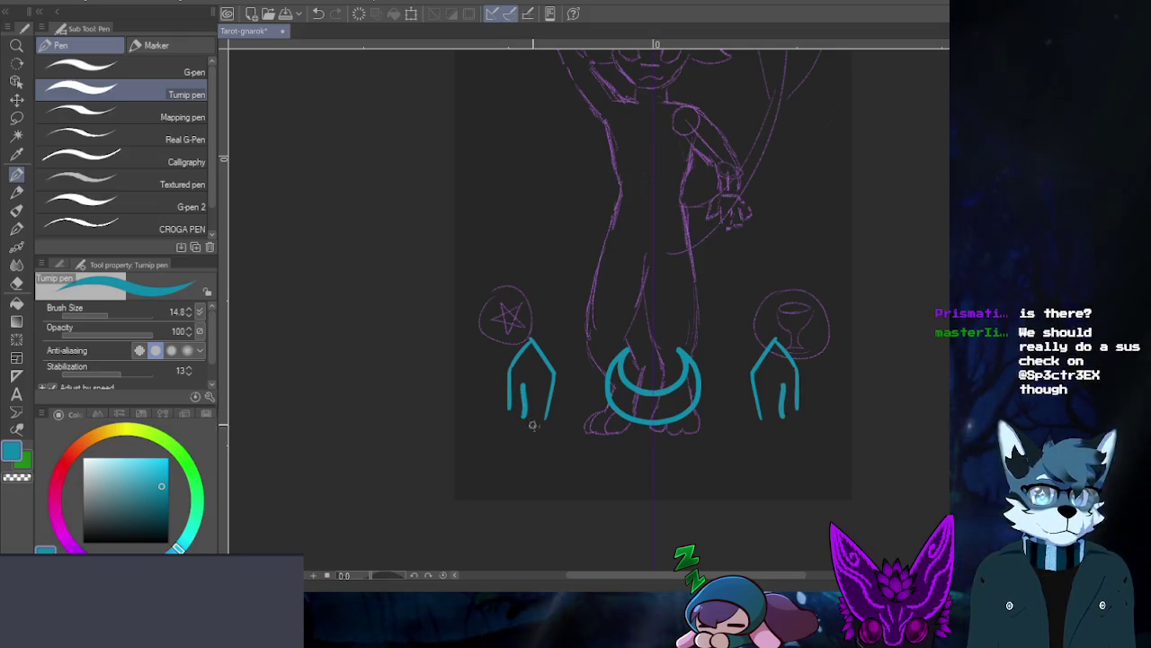
key("ctrl+y")
key("ctrl+y")
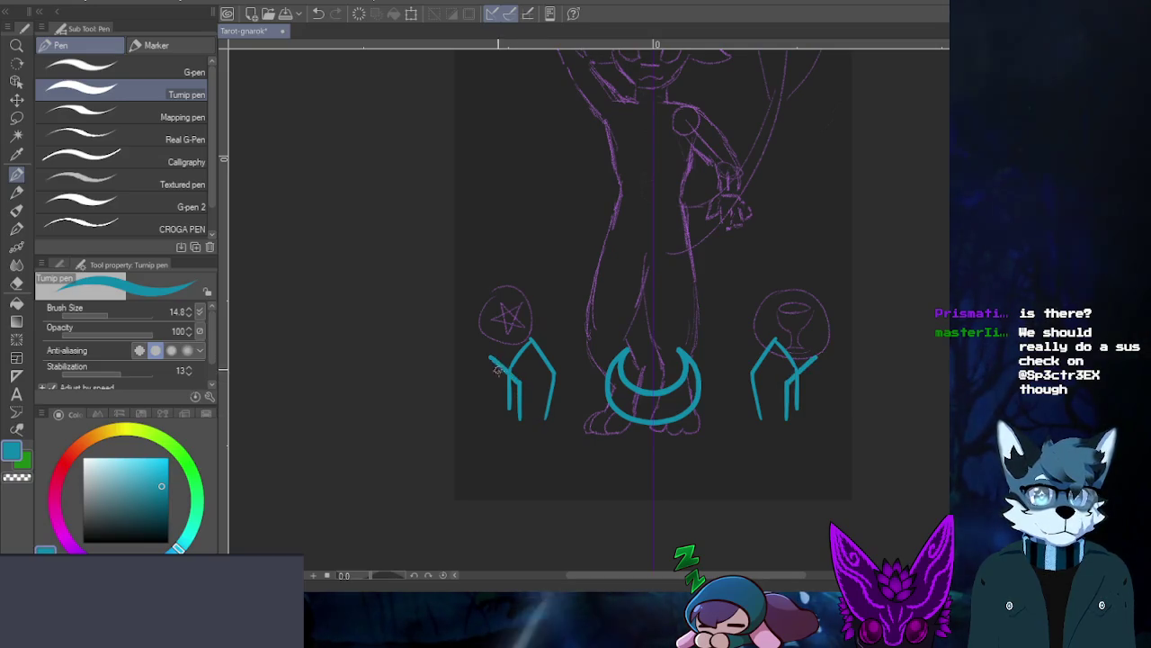
key("ctrl+y")
key("ctrl+y")
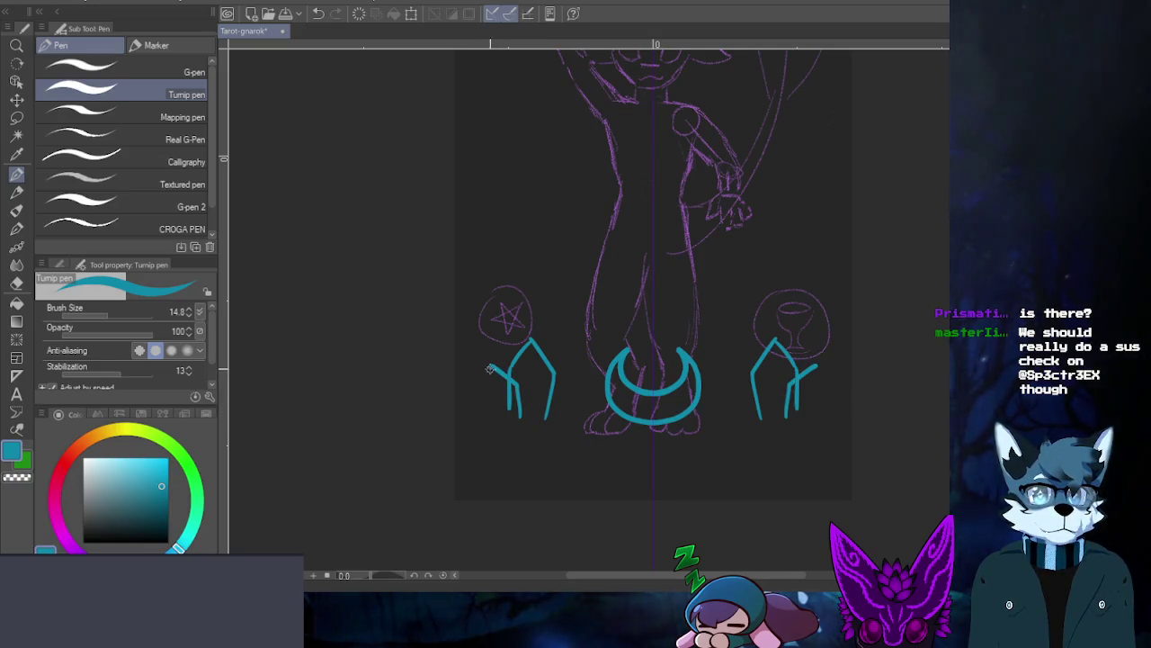
- Replace the diagonal pillar strokes with mirrored jagged crystal edges reaching the card sides
key("ctrl+z")
key("ctrl+z")
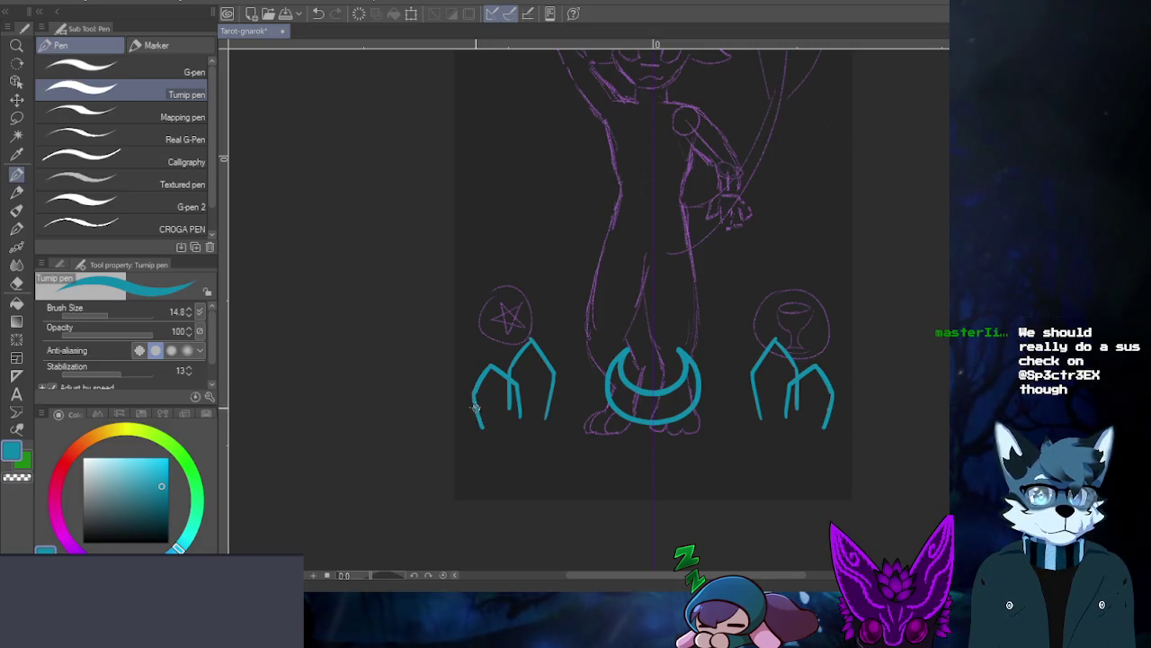
key("ctrl+z")
key("ctrl+y")
key("ctrl+z")
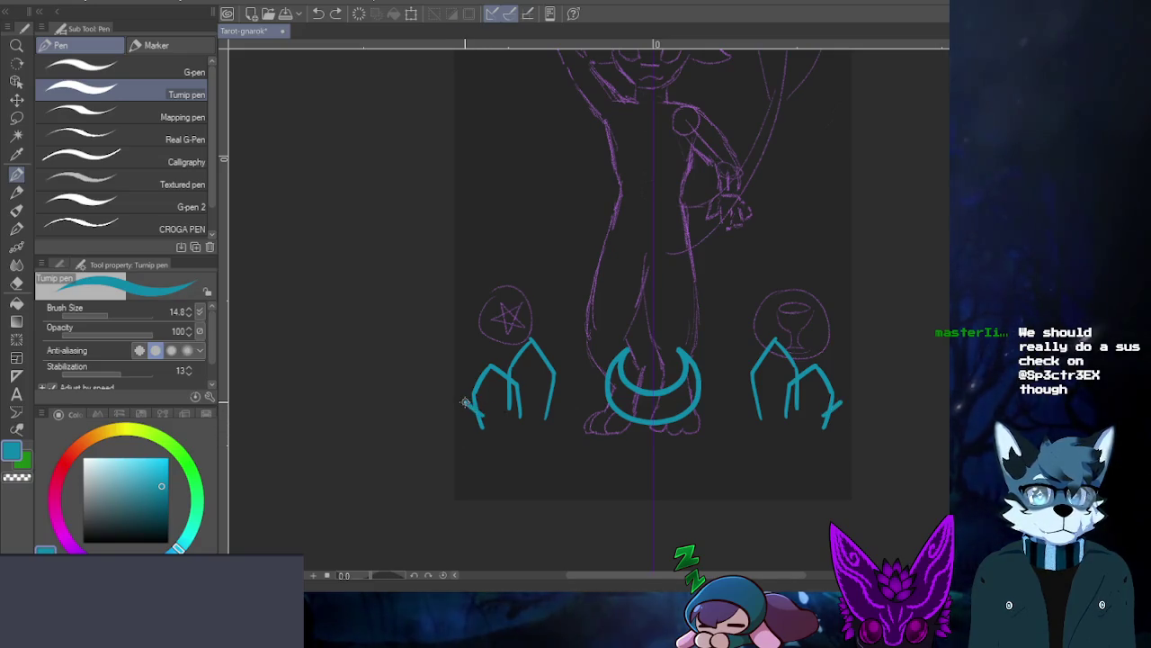
key("ctrl+z")
key("ctrl+z")
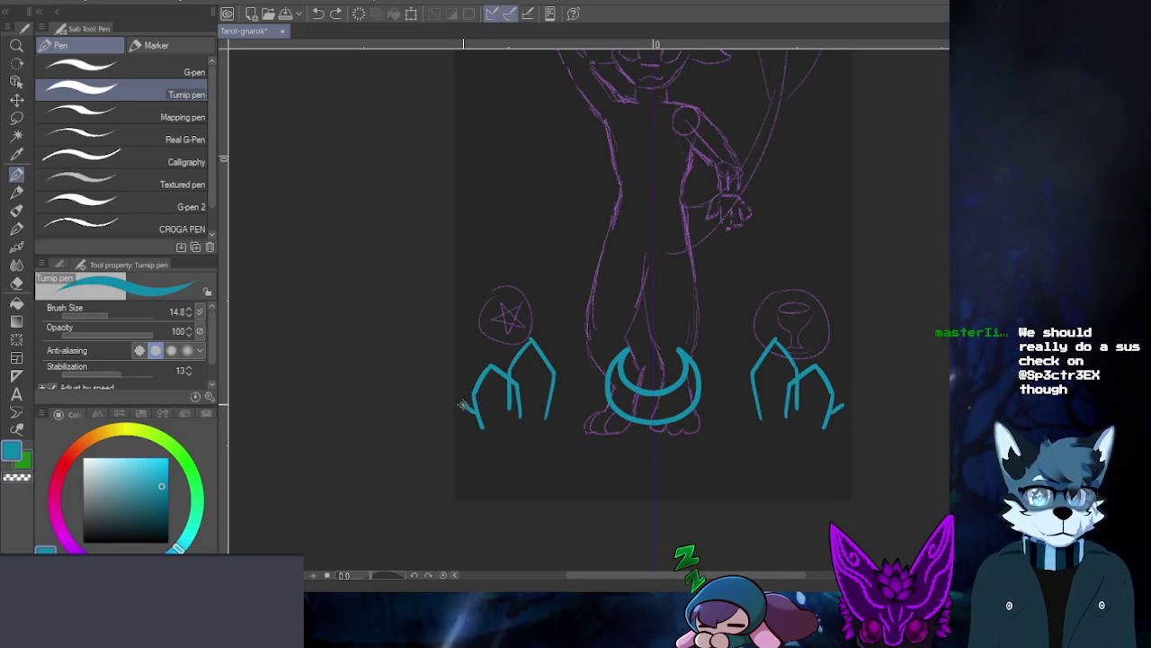
left_click_drag(477, 402, 456, 419)
mouse_move(547, 415)
left_mouse_down()
mouse_move(566, 393)
mouse_move(572, 412)
left_mouse_up()
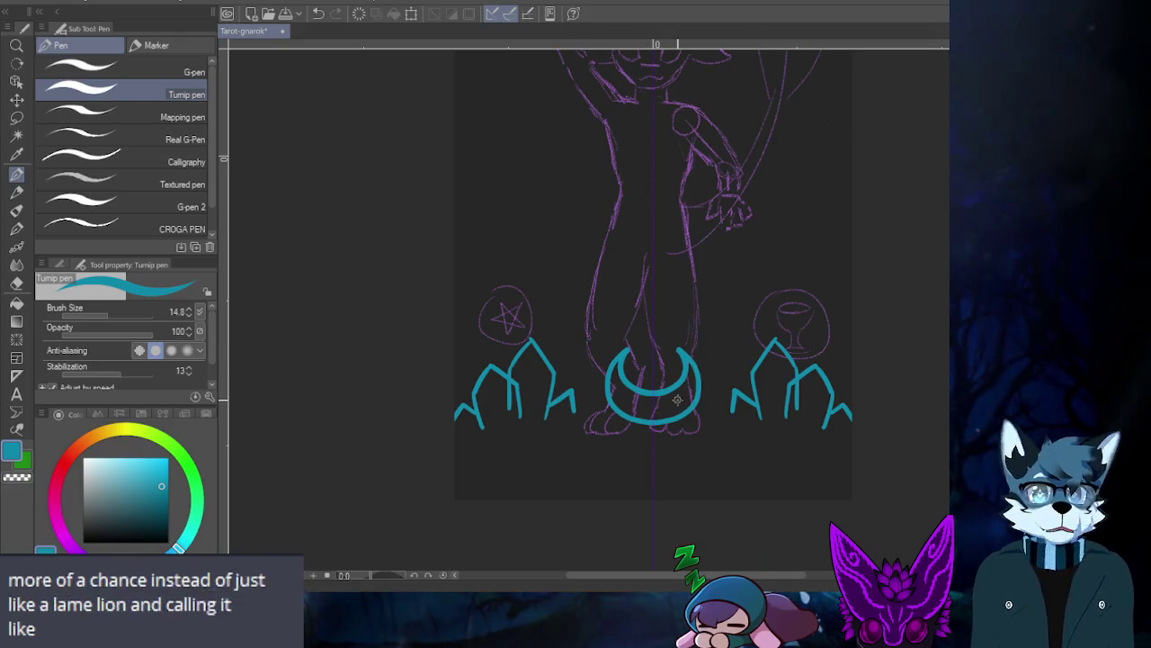
- Discard trial crossing lines above the moon and ink a mirrored A-shaped crystal beside it
left_click_drag(575, 203, 693, 52)
mouse_move(619, 54)
left_mouse_down()
mouse_move(720, 261)
mouse_move(601, 290)
left_mouse_up()
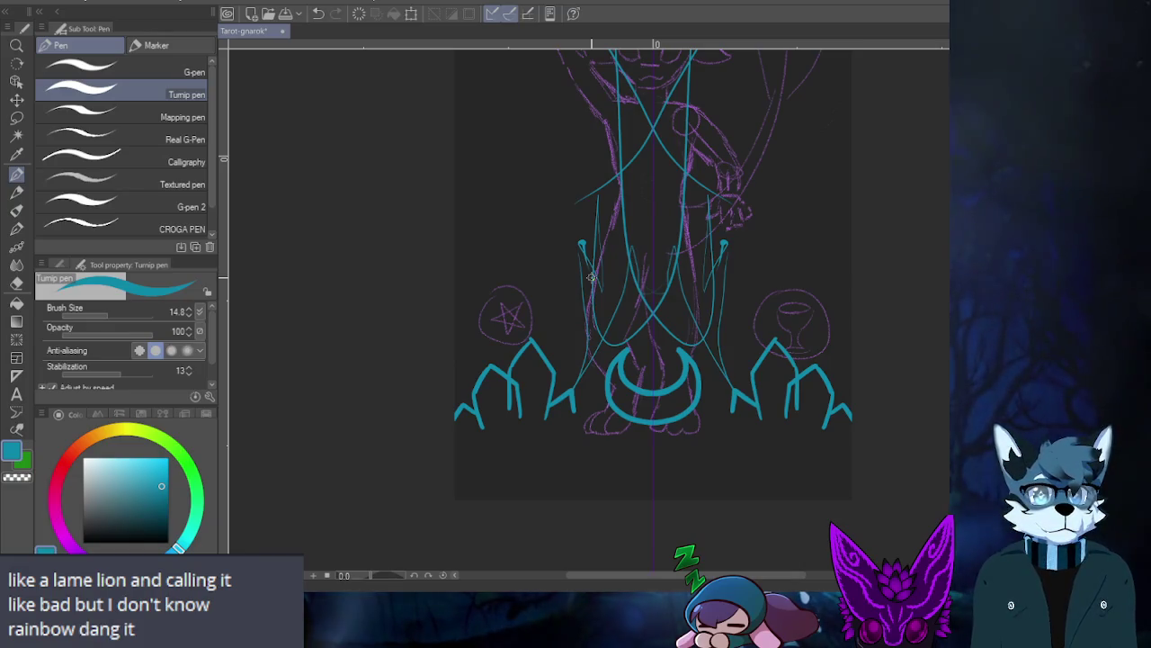
key("ctrl+z")
key("ctrl+z")
key("ctrl+z")
key("ctrl+z")
key("ctrl+z")
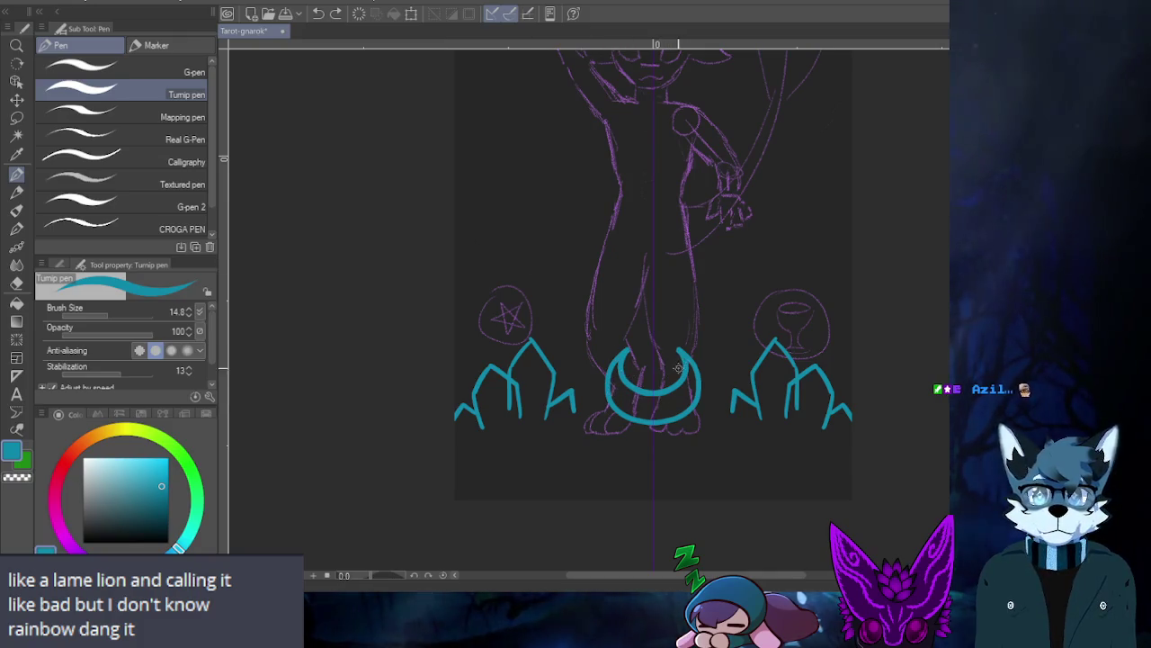
left_click_drag(538, 415, 596, 416)
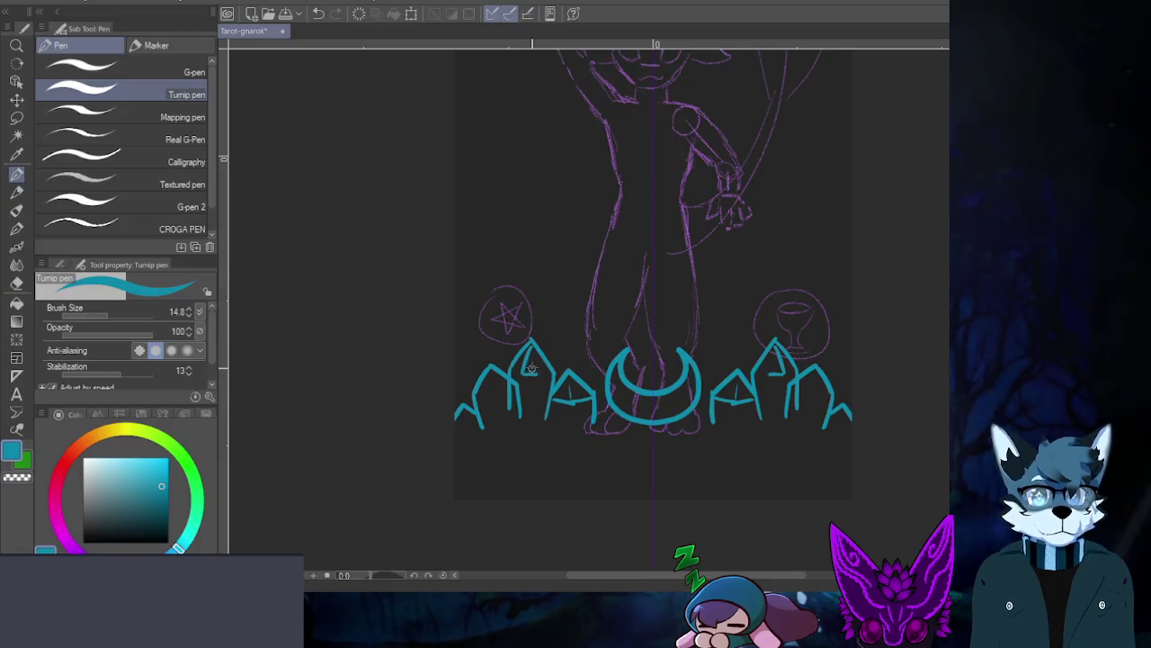
- Try a triangular facet line inside the crystal peak, then undo it
left_click_drag(532, 348, 540, 369)
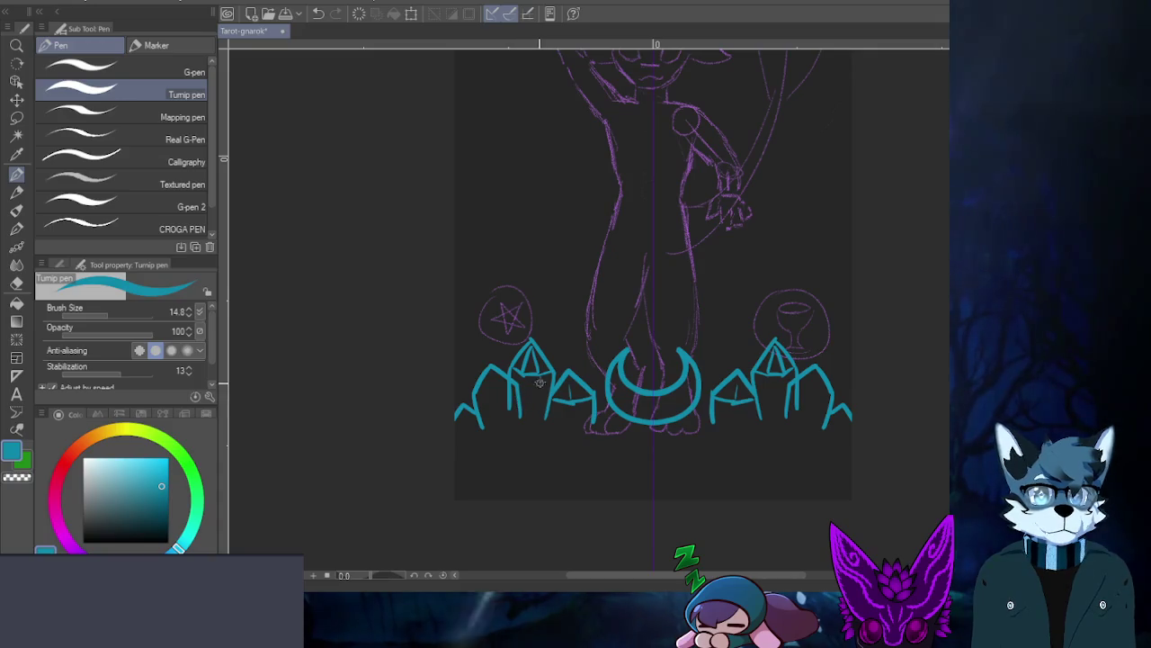
key("ctrl+z")
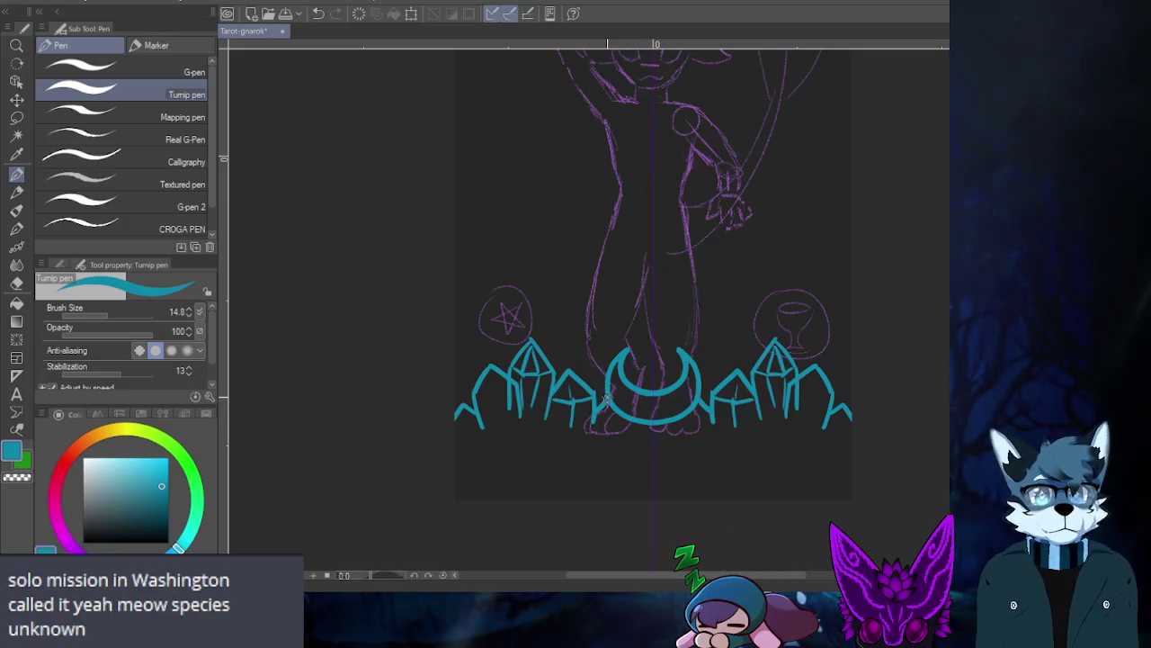
- Undo the stray teal mark and the trial small mark at the moon's lower left
key("ctrl+z")
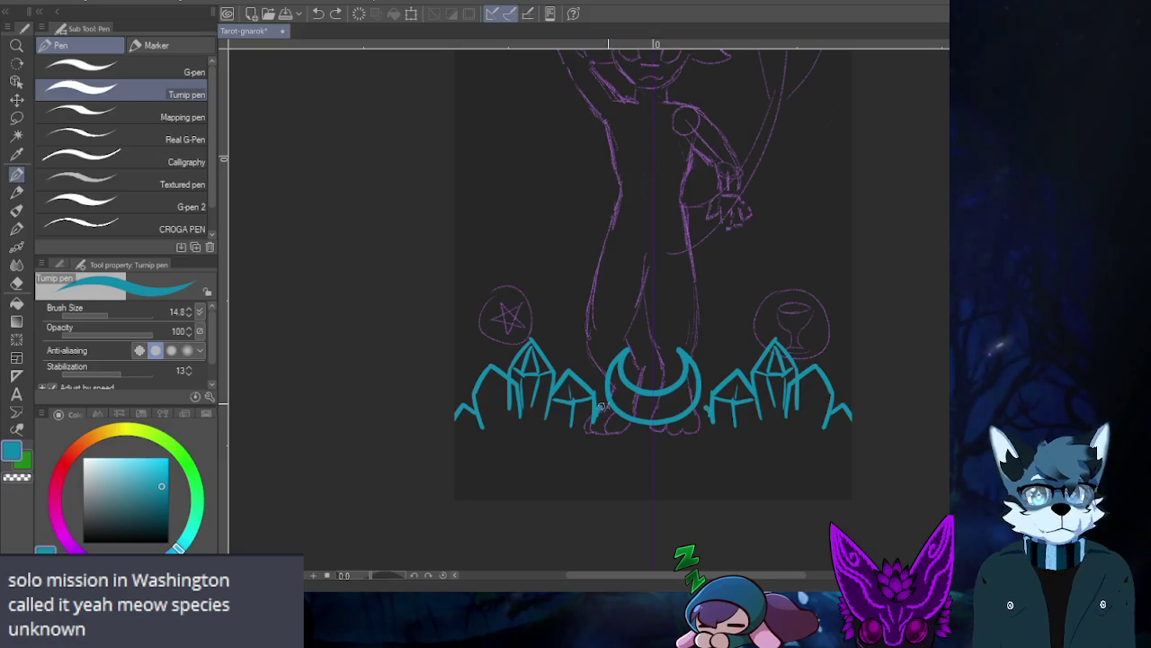
left_click_drag(605, 428, 617, 419)
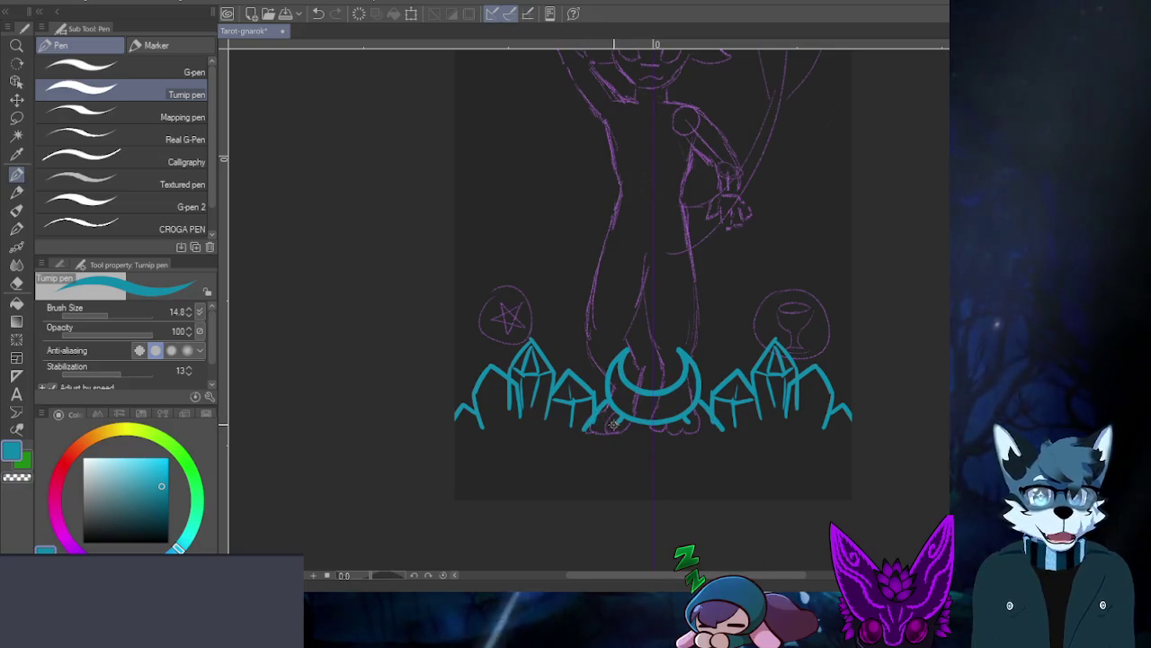
key("ctrl+z")
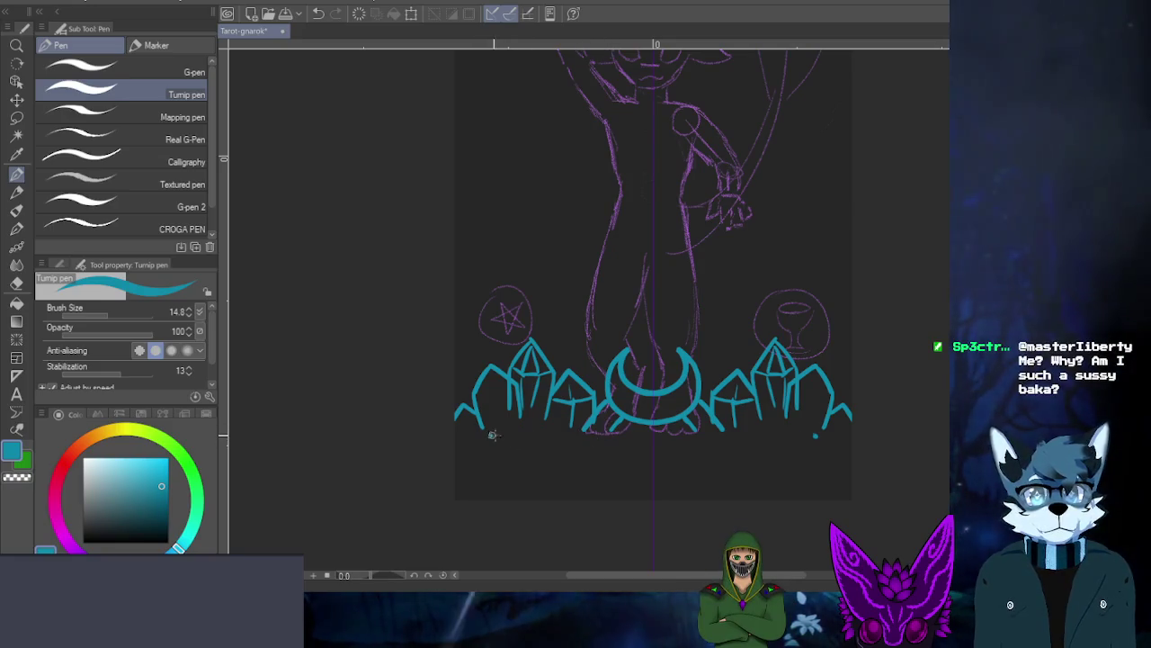
- Draw a base line under the crystals with slanted sides down to the bottom corners
left_click_drag(492, 434, 815, 435)
key("ctrl+z")
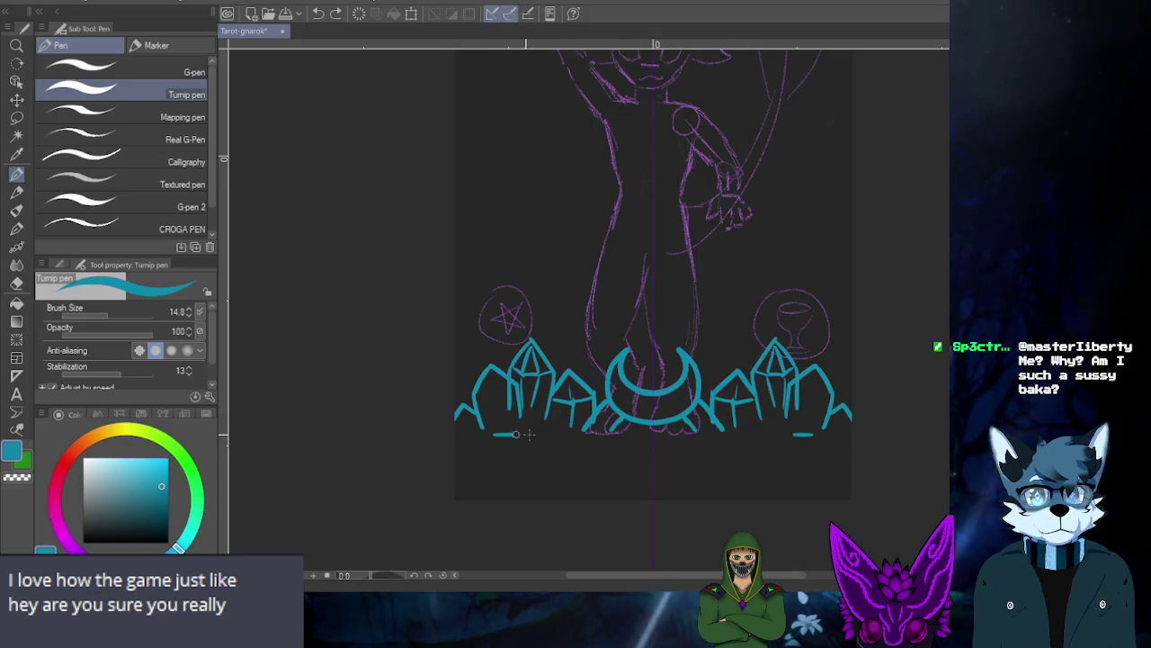
key("ctrl+y")
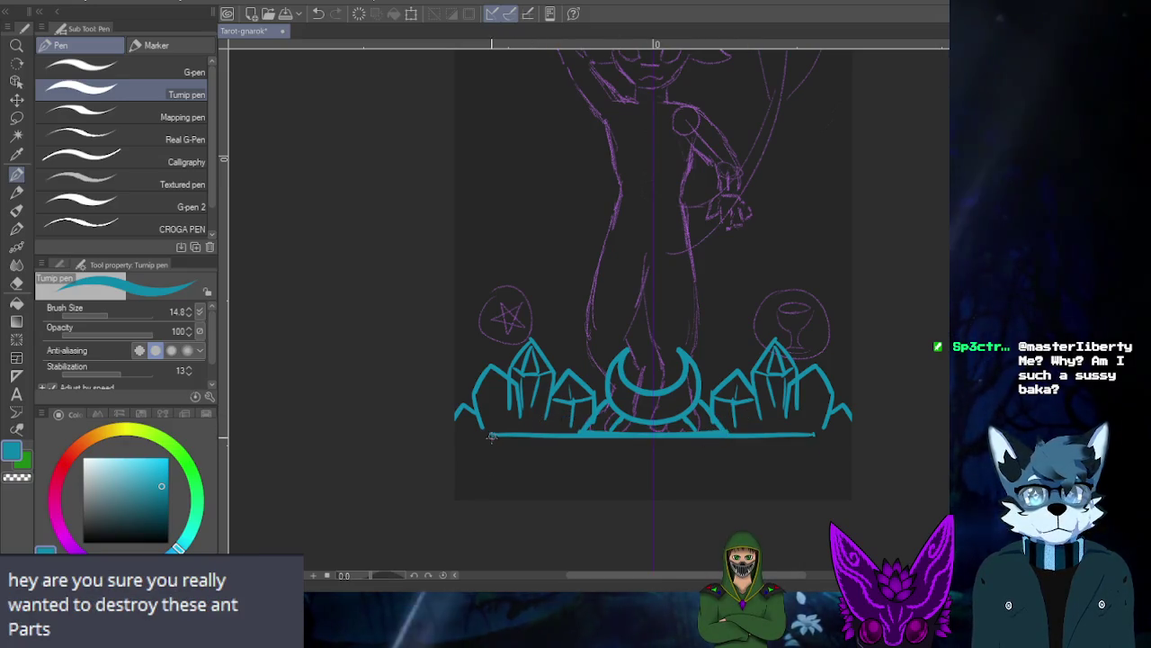
left_click_drag(492, 436, 491, 497)
key("ctrl+y")
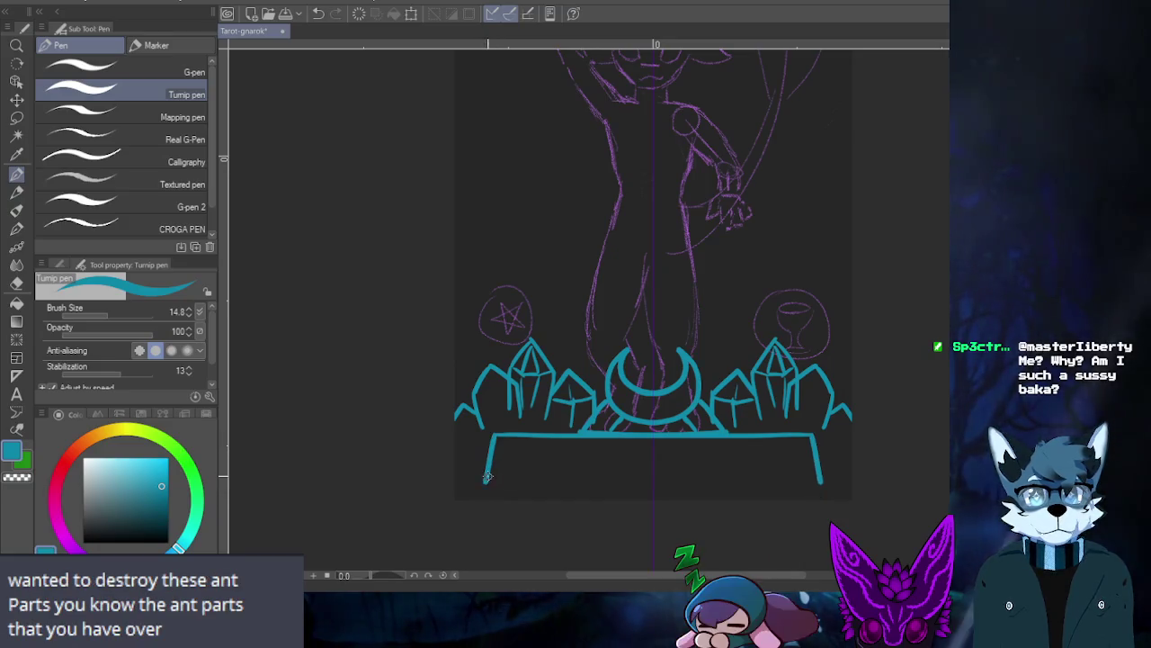
key("ctrl+z")
left_click_drag(496, 433, 456, 496)
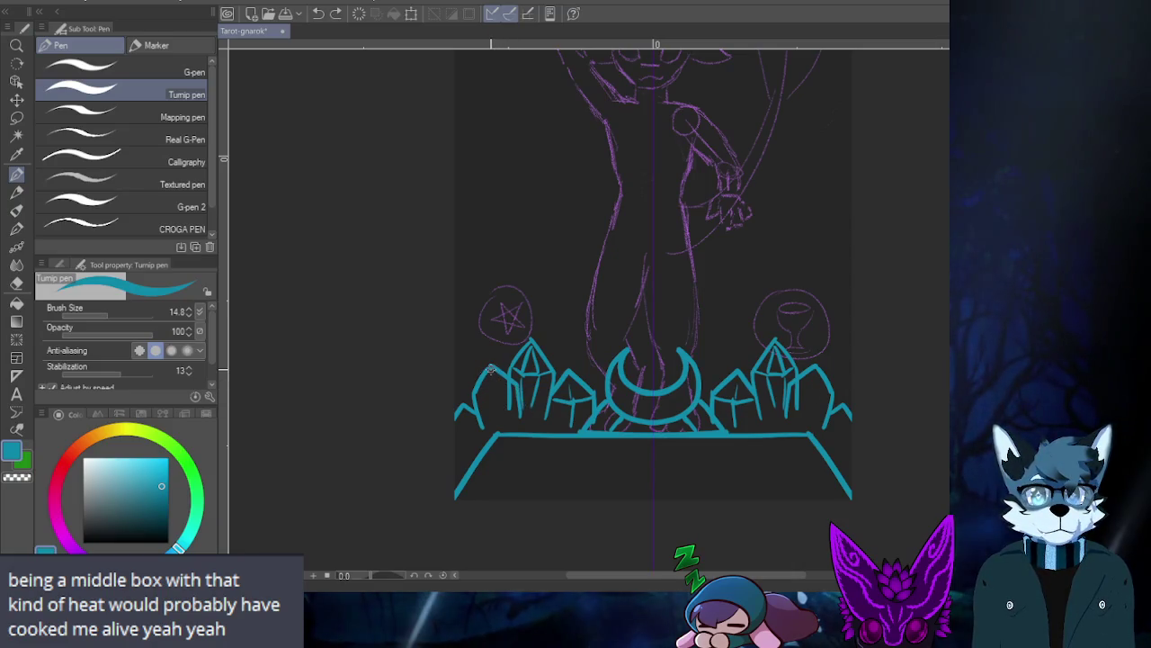
- Redraw the outer crystal edge mirrored on both sides, then try short strokes near the top
left_click(491, 371)
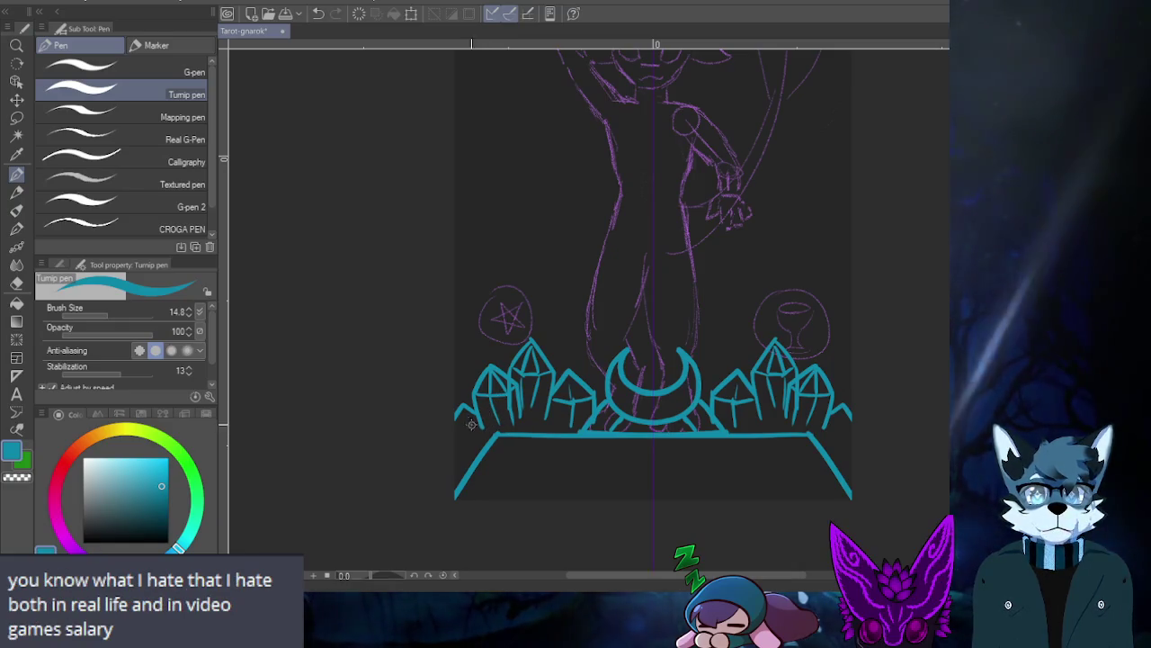
key("ctrl+z")
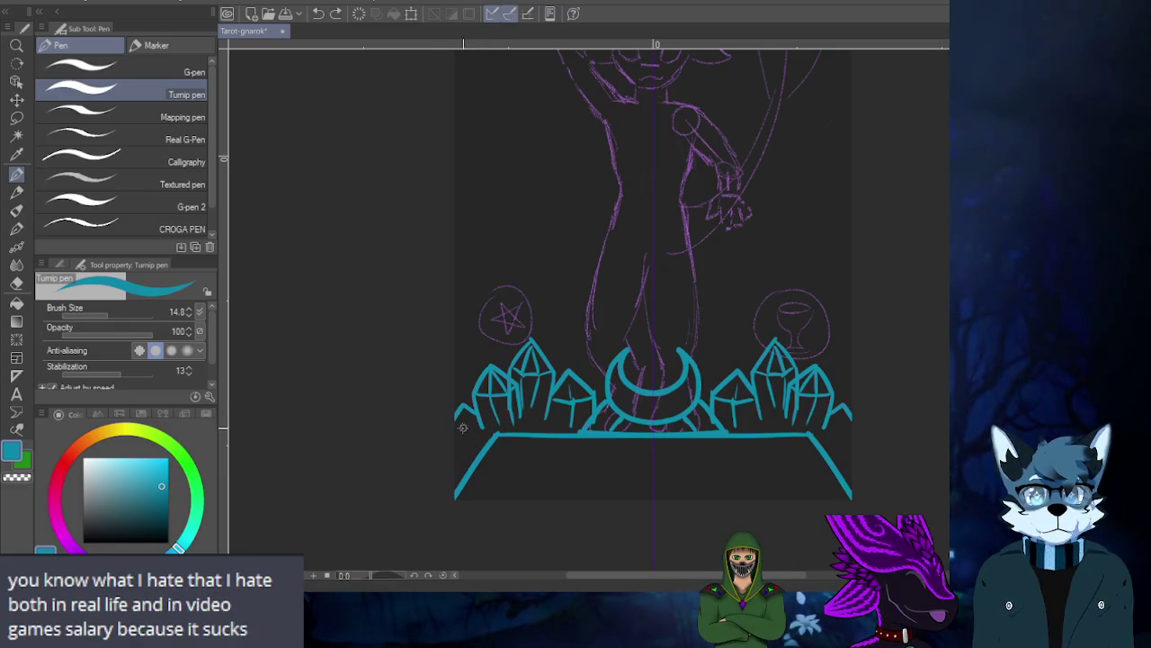
left_click_drag(454, 414, 468, 474)
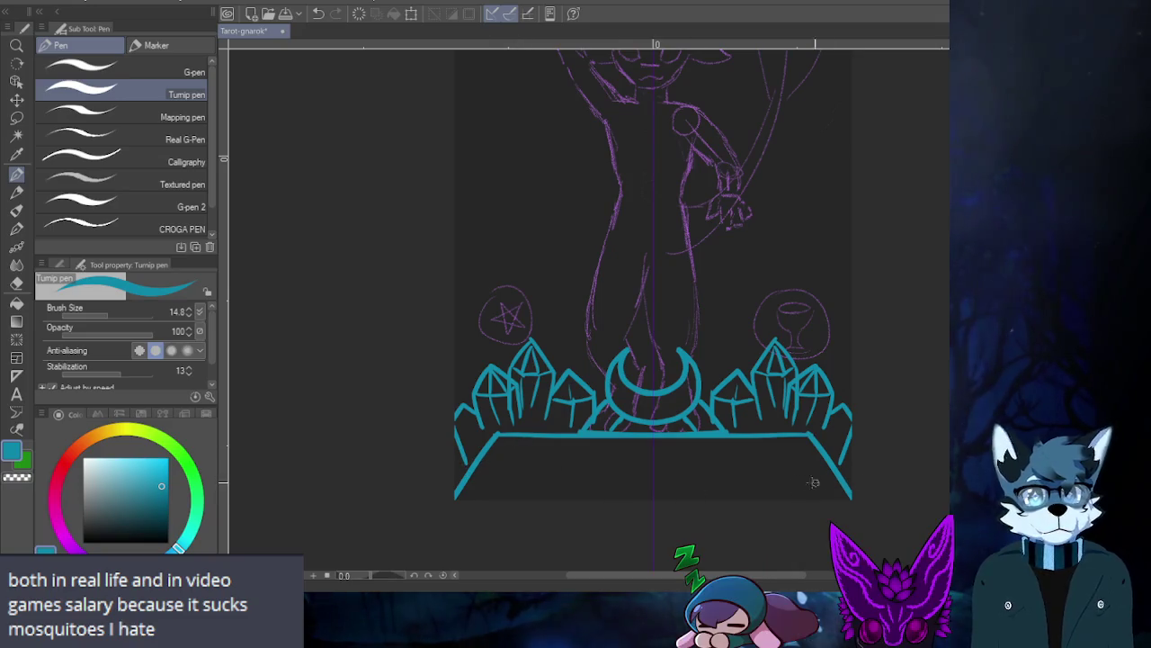
mouse_move(491, 327)
left_mouse_down()
mouse_move(508, 412)
mouse_move(491, 378)
left_mouse_up()
left_click_drag(477, 297, 478, 356)
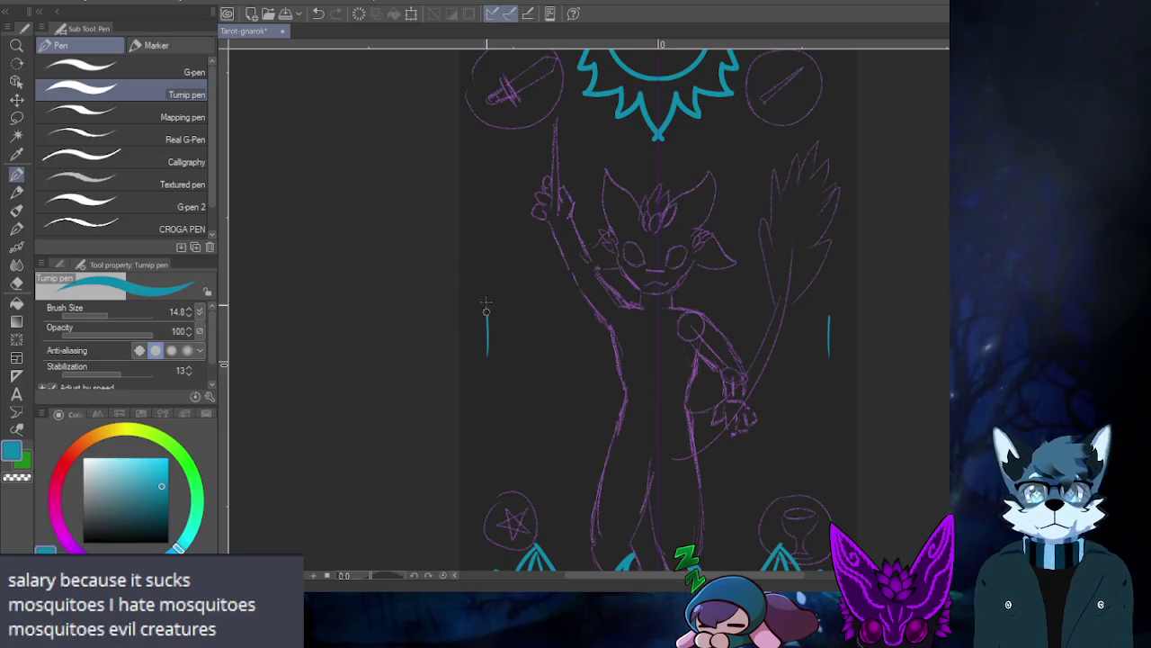
- Undo the short mirrored side strokes and zoom to check the whole card
key("ctrl+z")
scroll(518, 299, "down", 3)
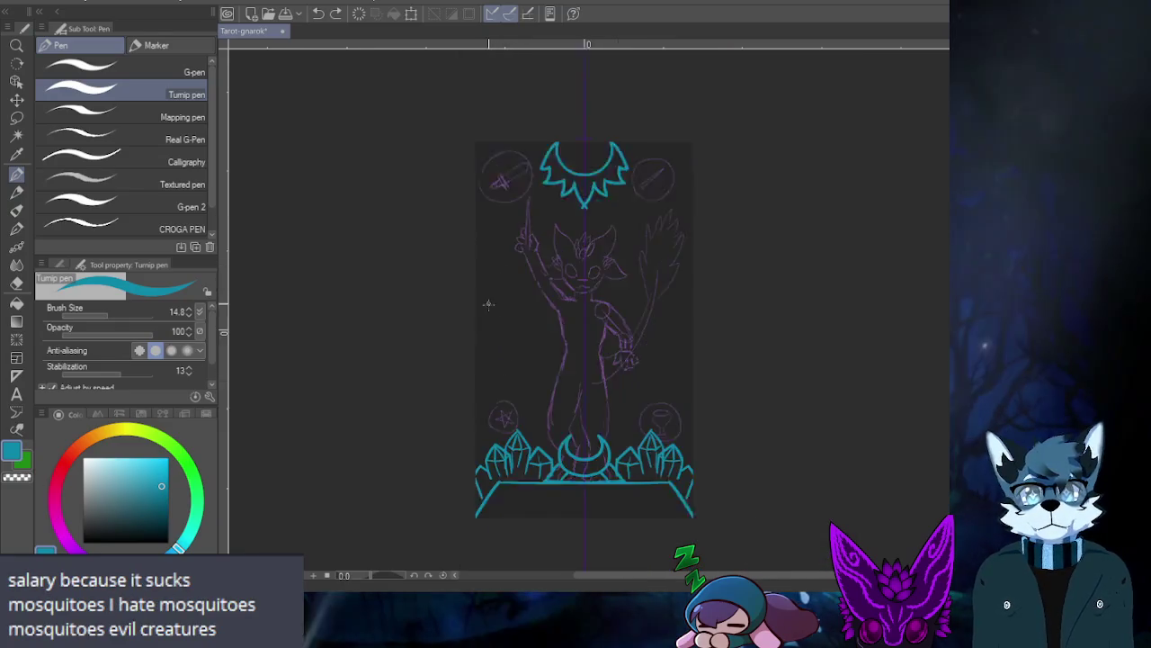
scroll(481, 270, "up", 1)
scroll(466, 180, "up", 2)
scroll(466, 180, "down", 3)
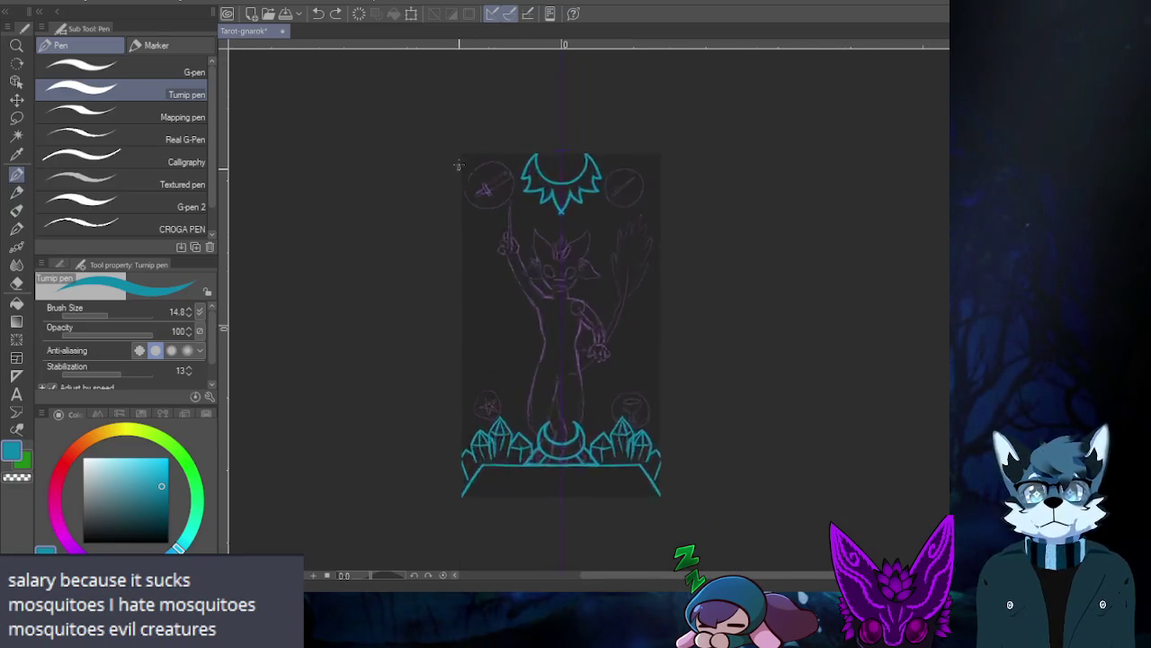
scroll(460, 180, "up", 3)
scroll(461, 180, "up", 1)
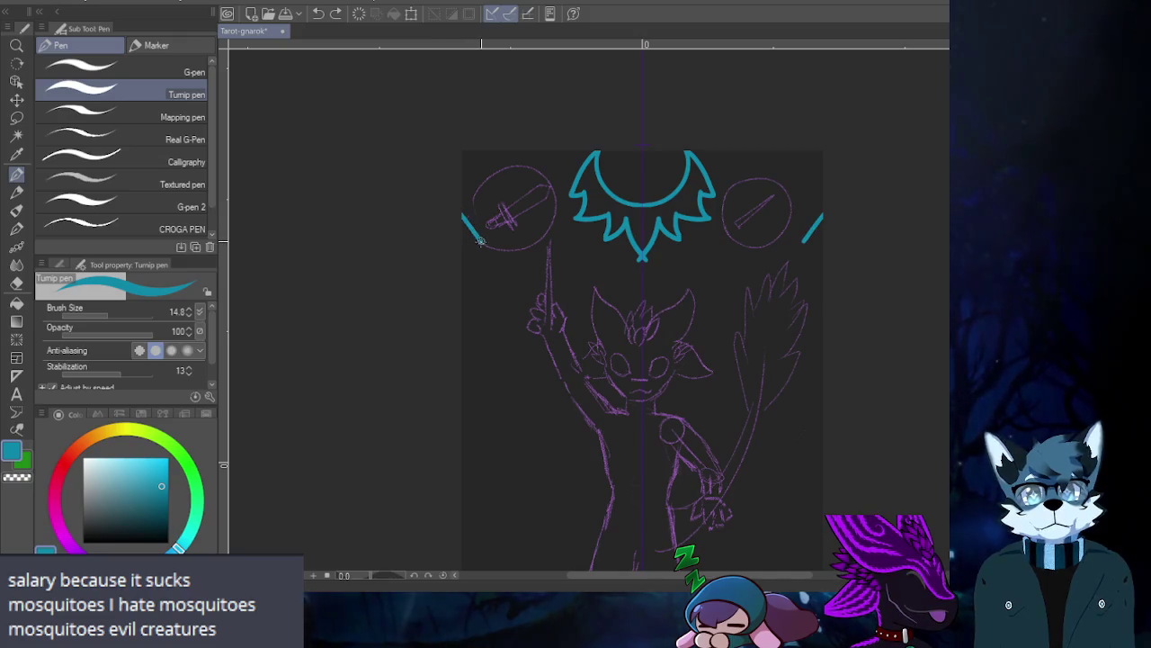
- Remove more top-edge strokes and draw a mirrored V over the left circle
key("ctrl+z")
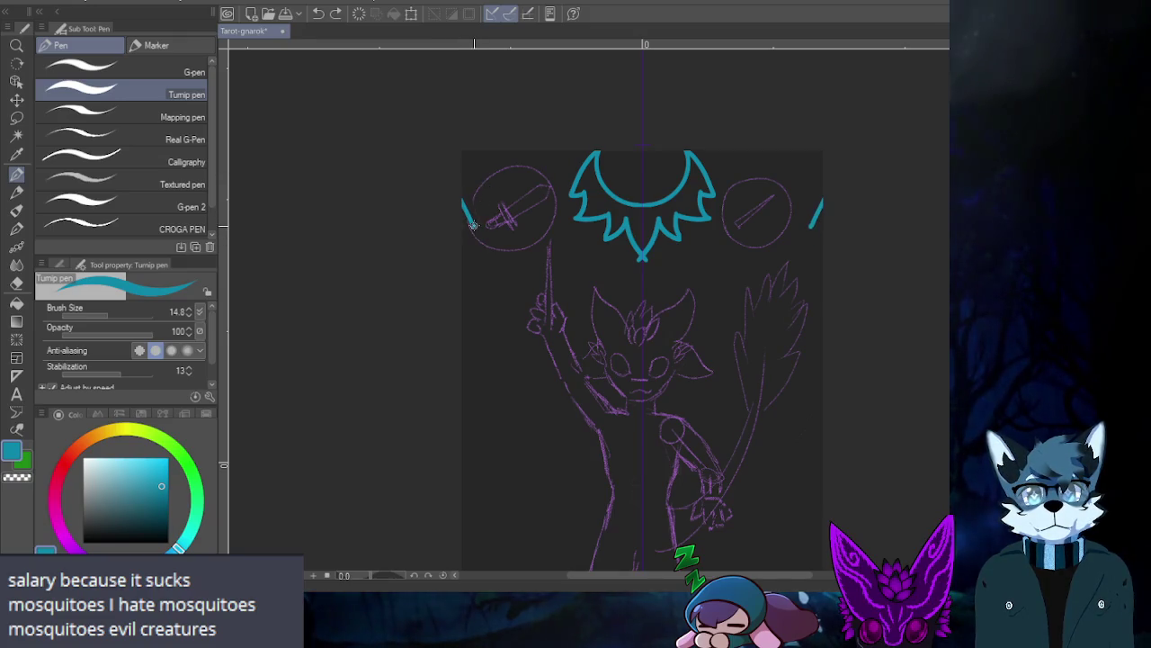
key("ctrl+z")
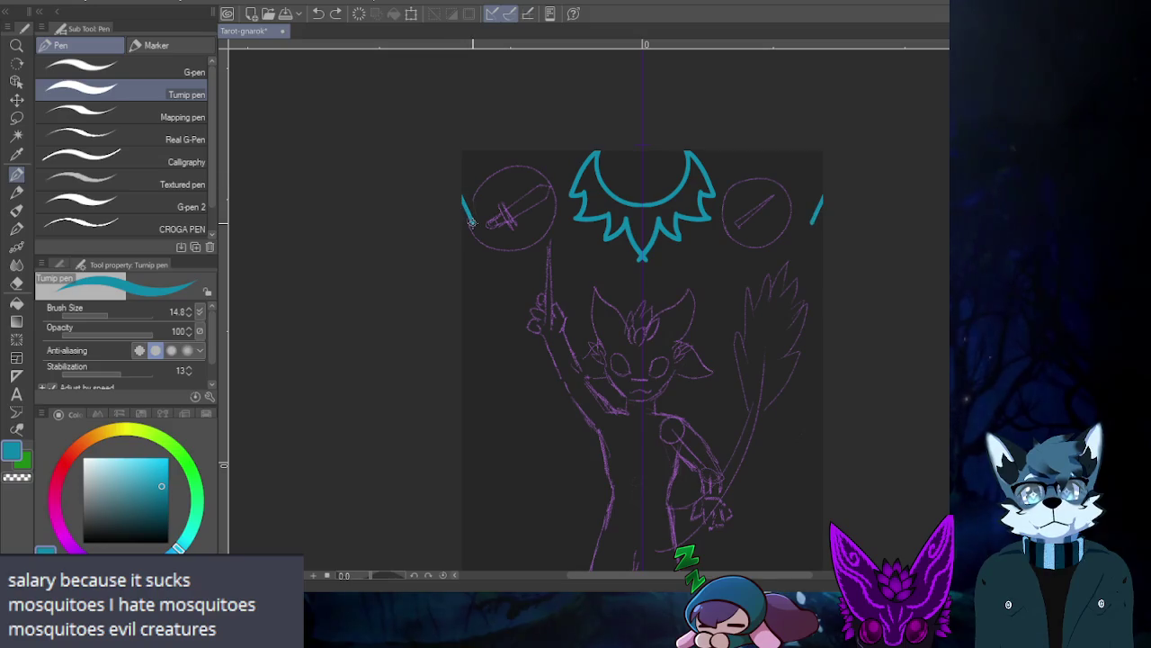
left_click_drag(463, 196, 531, 191)
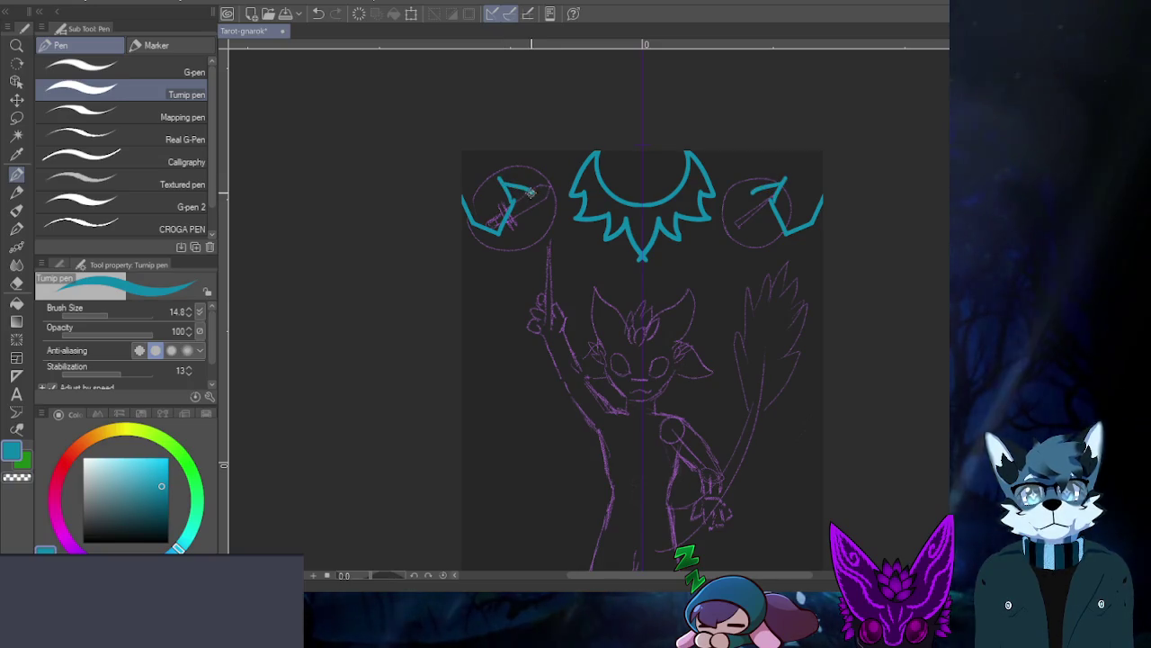
- Rework the V over the left circle, redrawing its arm pointing up-right, mirrored
key("ctrl+z")
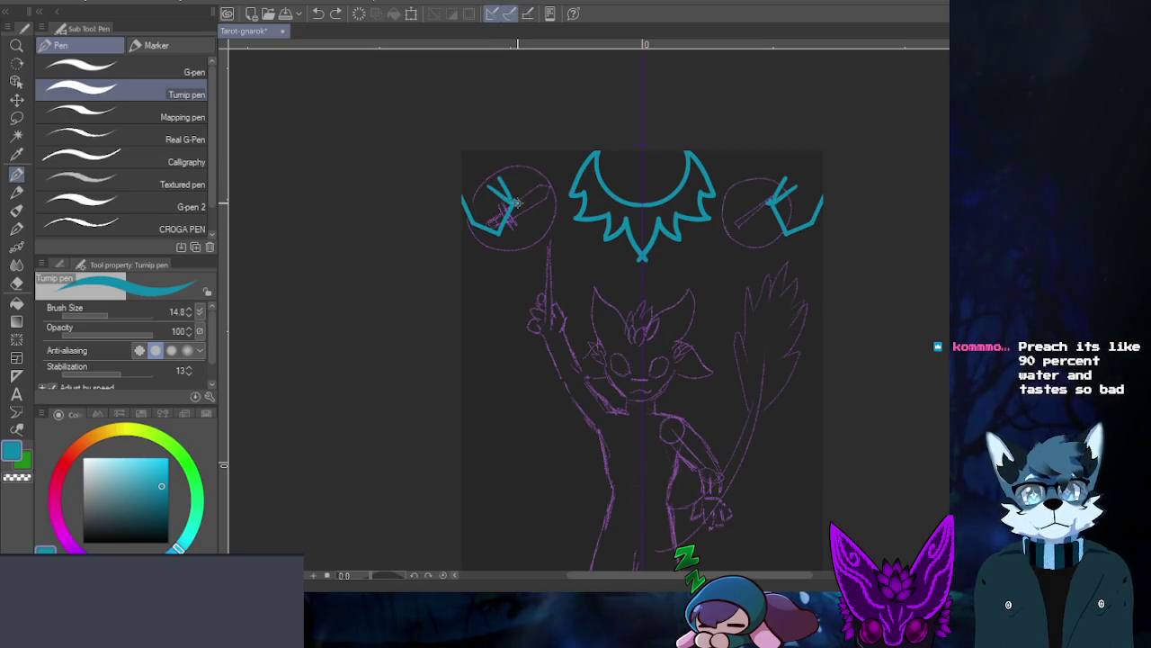
key("ctrl+z")
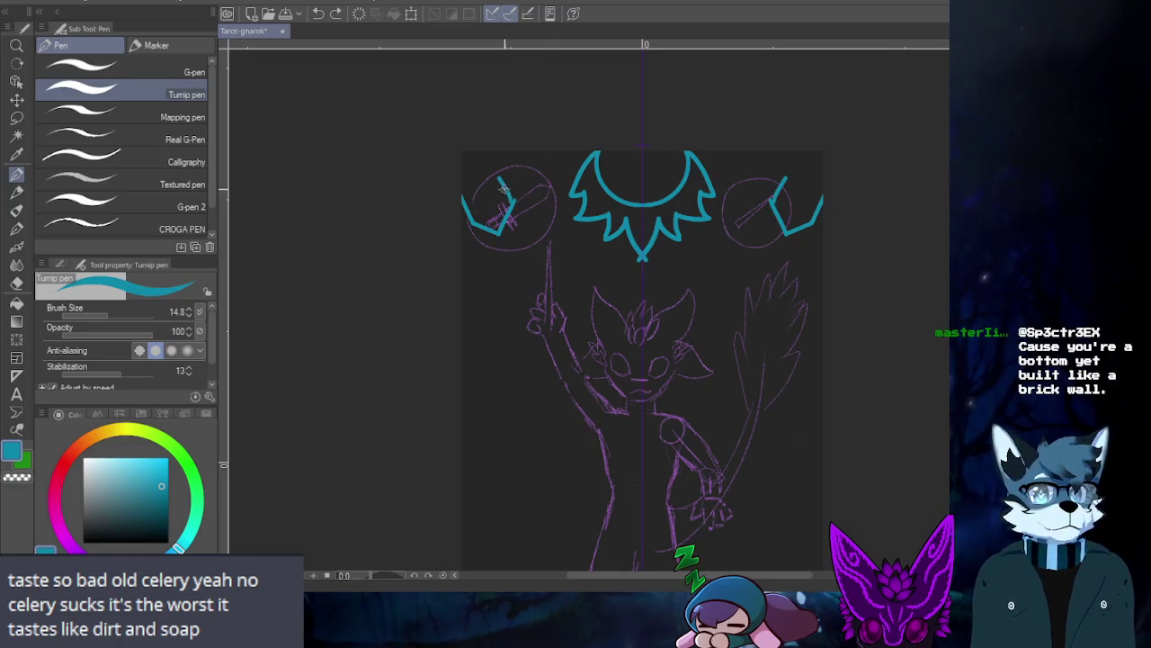
key("ctrl+z")
mouse_move(509, 201)
left_mouse_down()
mouse_move(545, 191)
mouse_move(498, 209)
mouse_move(482, 158)
left_mouse_up()
key("ctrl+z")
key("ctrl+z")
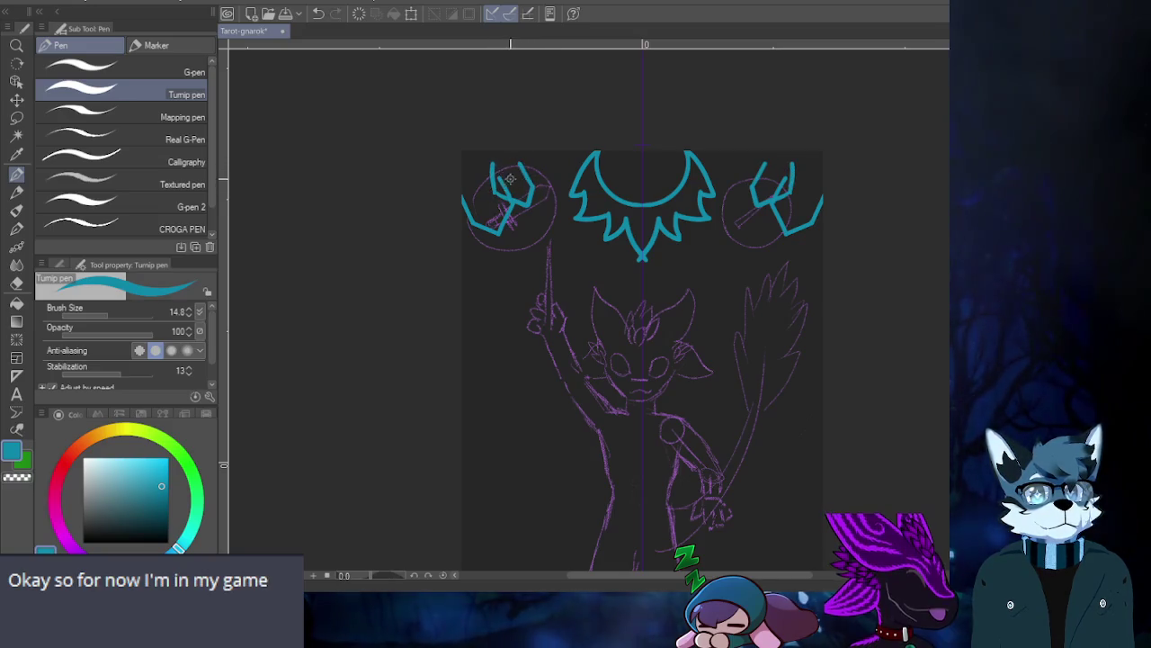
key("ctrl+z")
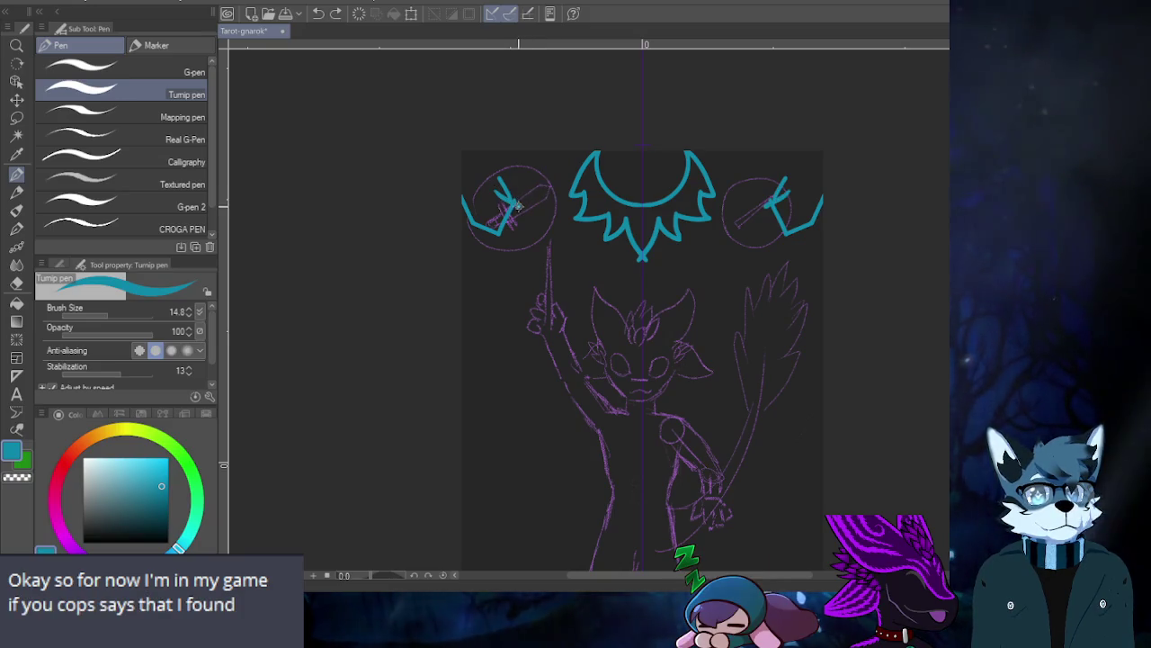
- Add mirrored strokes rising from the V's tips toward the sun, undoing the extras
left_click_drag(518, 205, 497, 184)
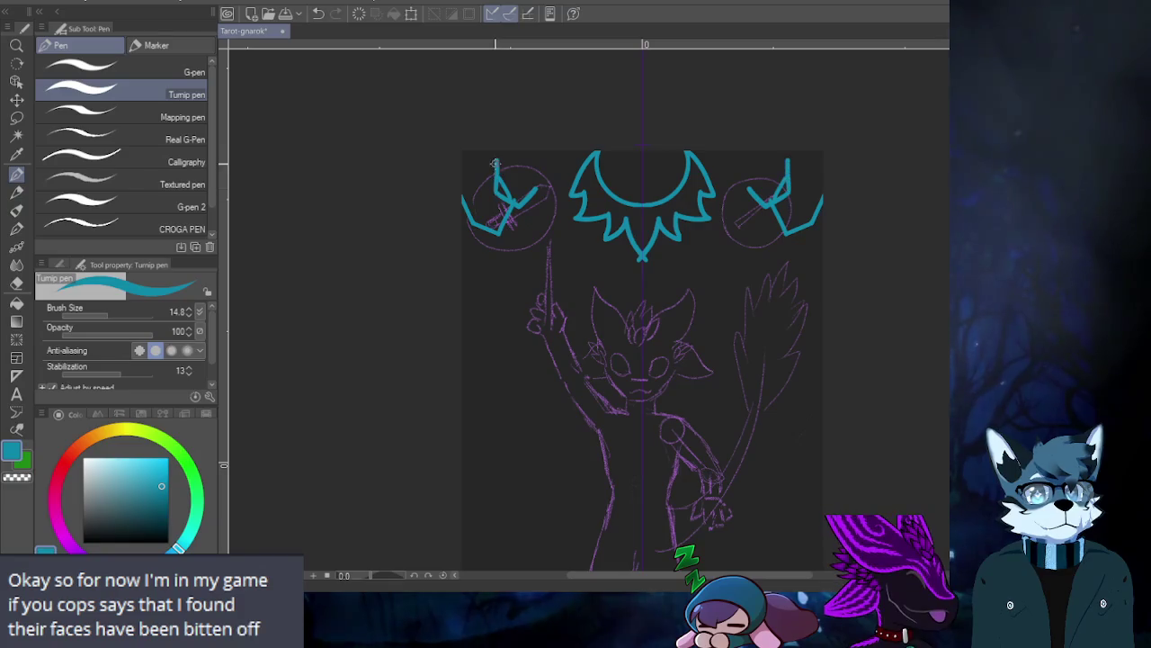
mouse_move(494, 191)
left_mouse_down()
mouse_move(496, 160)
mouse_move(527, 153)
left_mouse_up()
key("ctrl+z")
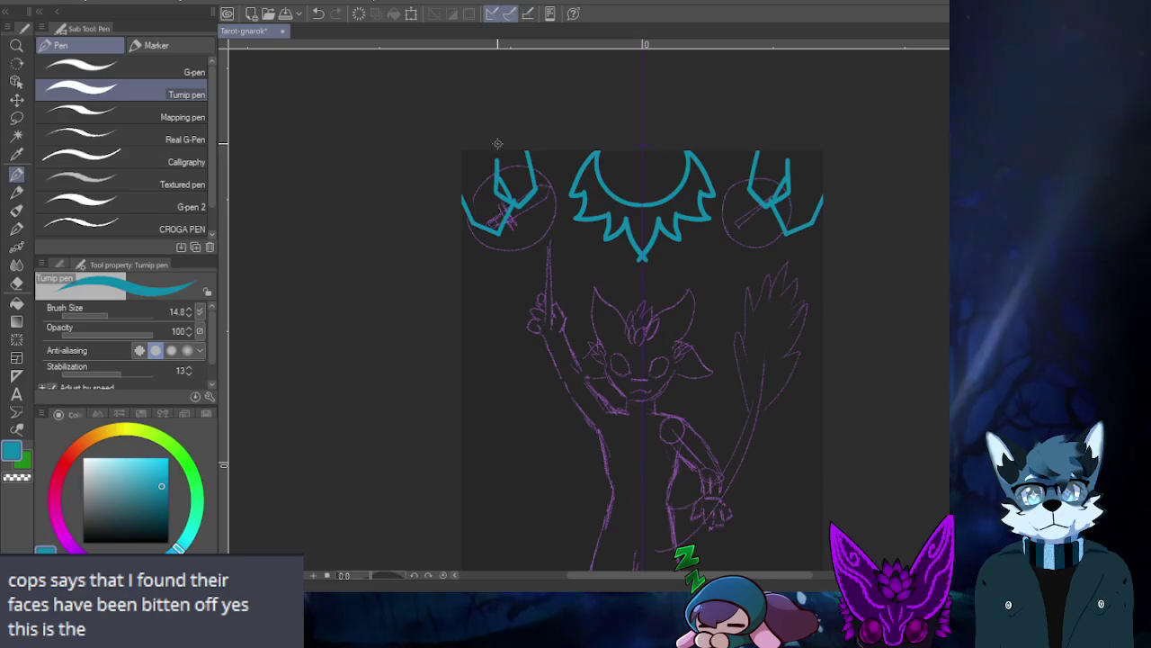
key("ctrl+z")
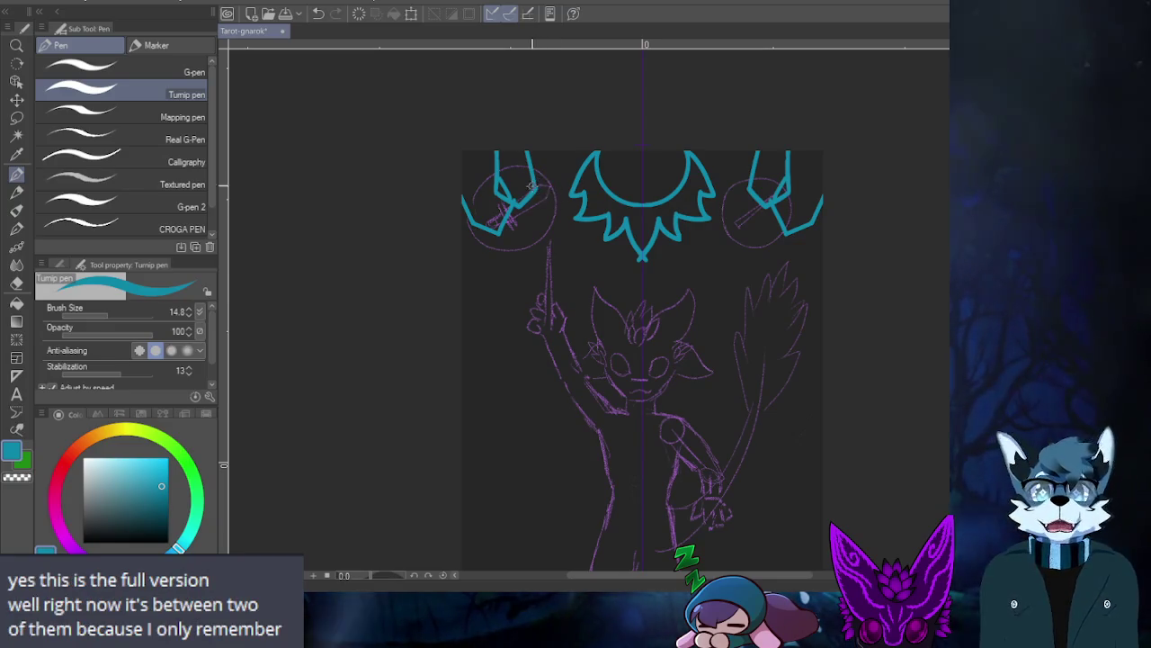
left_click_drag(539, 205, 564, 186)
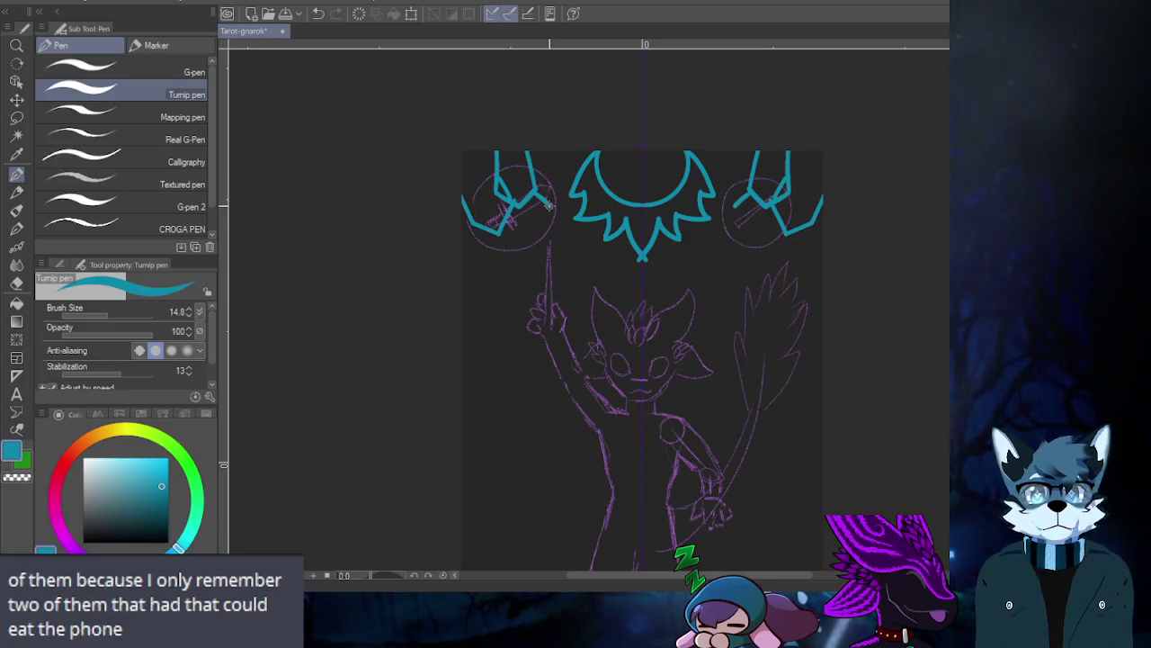
key("ctrl+z")
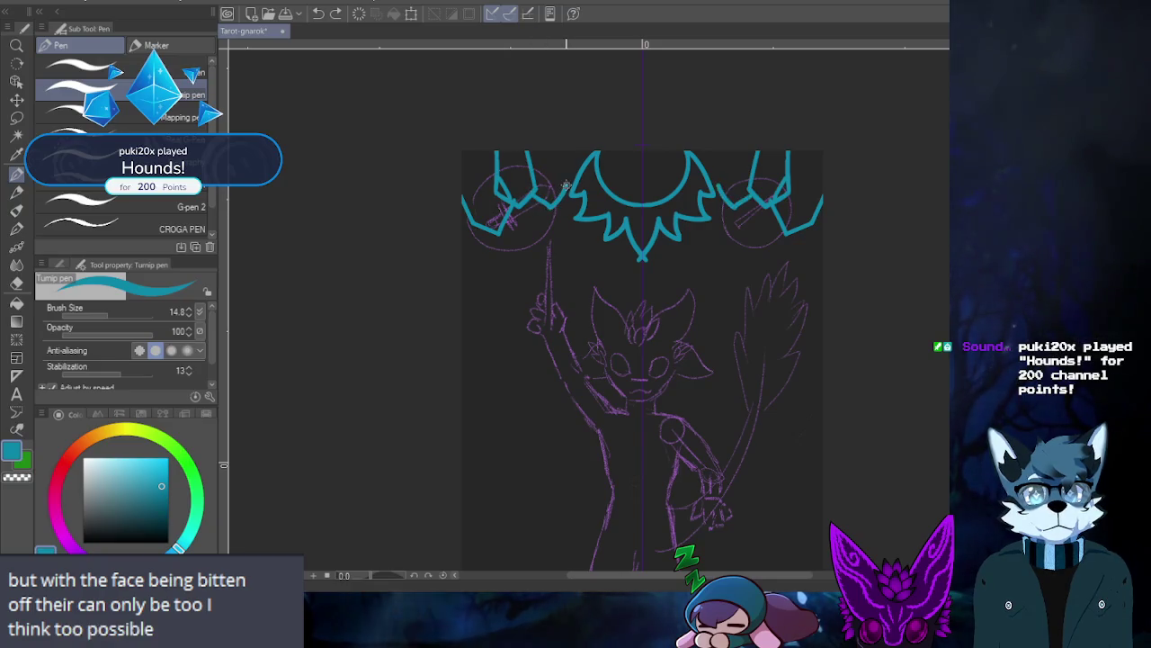
- Link the top-corner shapes to the sun's spikes with mirrored strokes, dropping the outermost stroke
left_click_drag(531, 189, 559, 191)
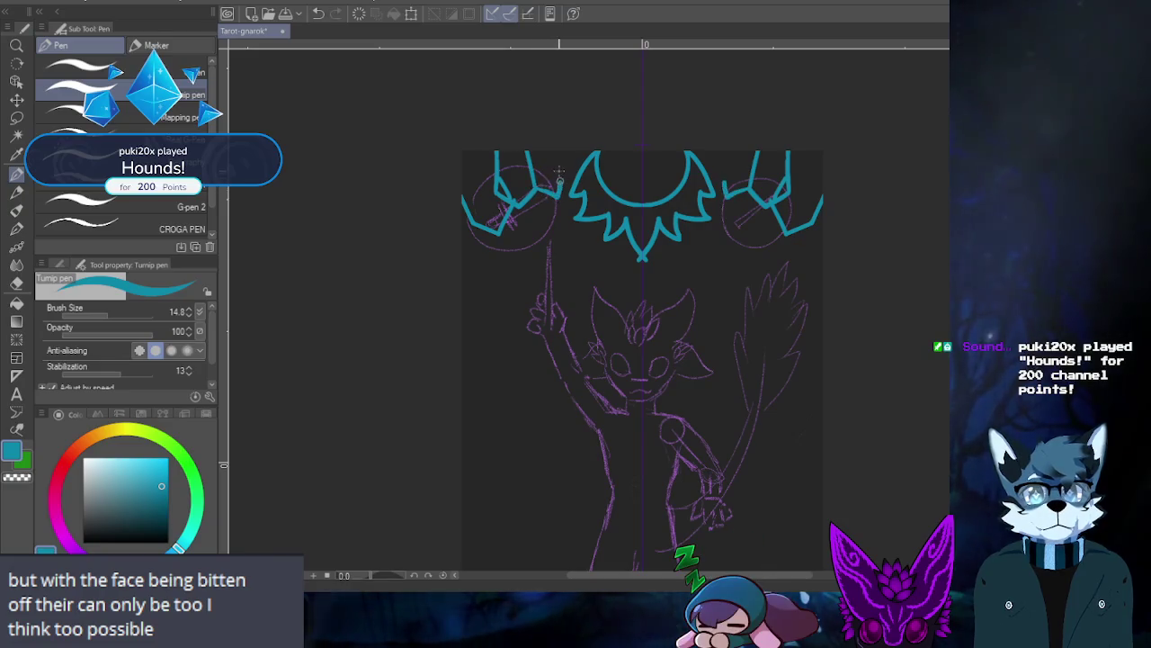
left_click_drag(536, 191, 559, 199)
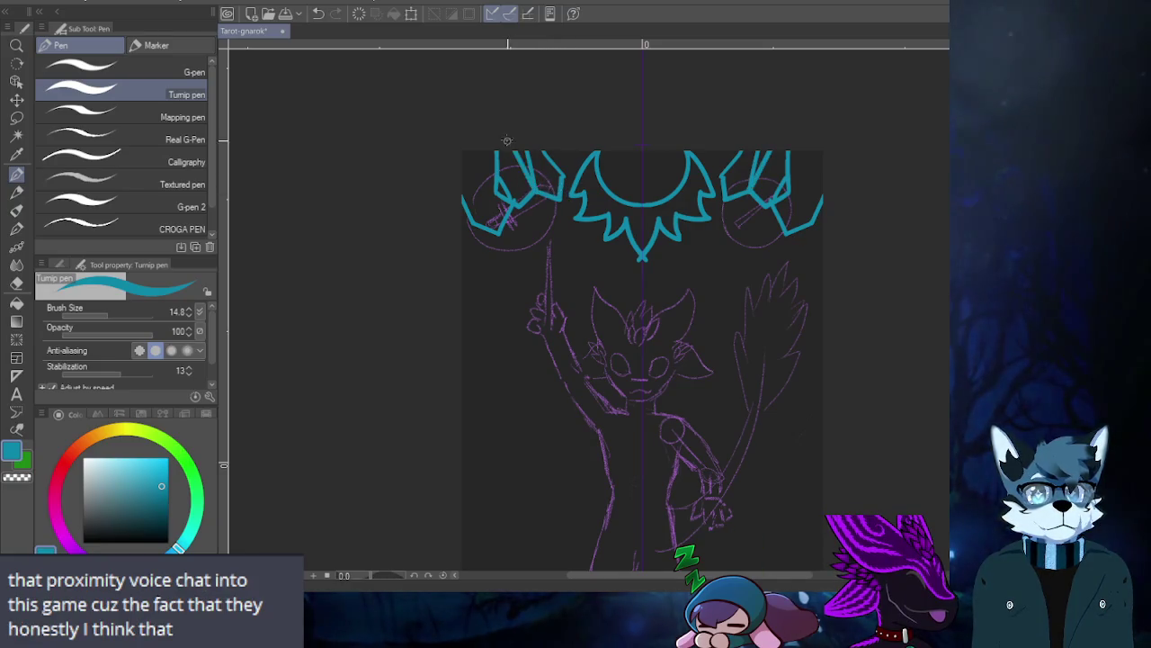
left_click_drag(524, 153, 538, 186)
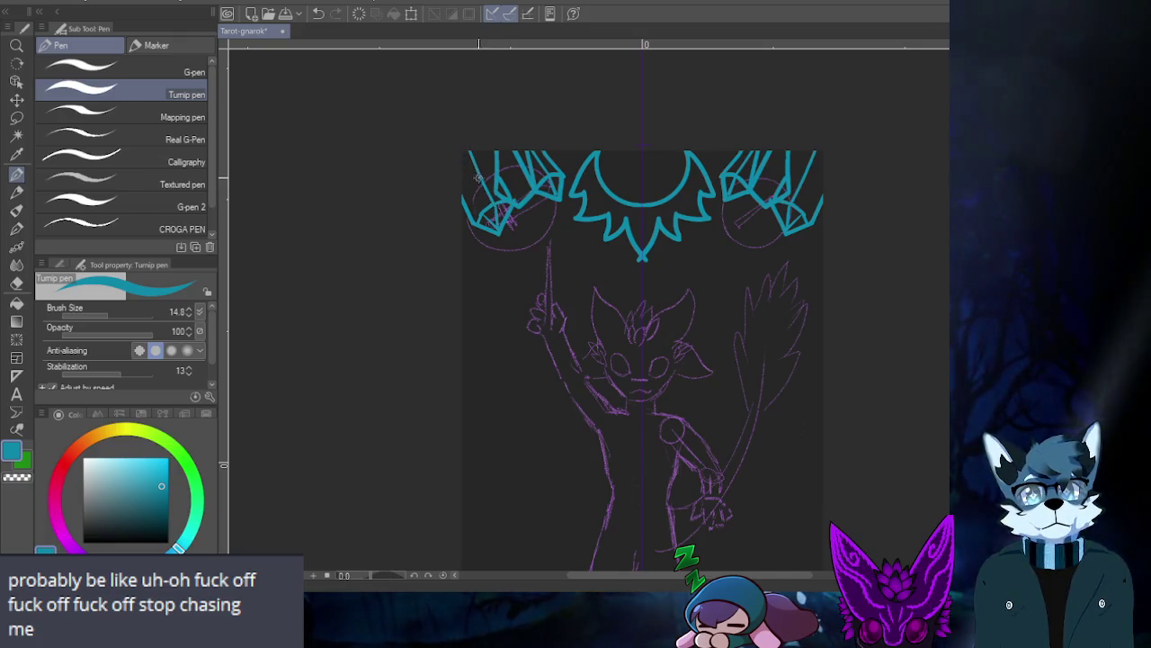
left_click_drag(478, 191, 468, 153)
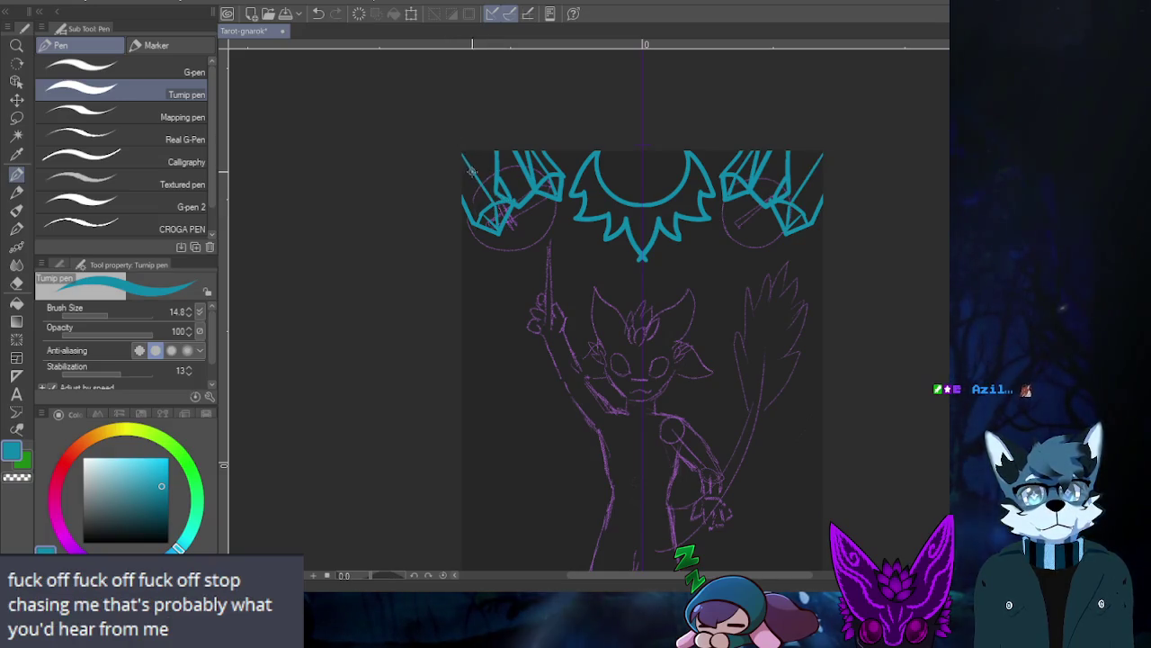
key("ctrl+z")
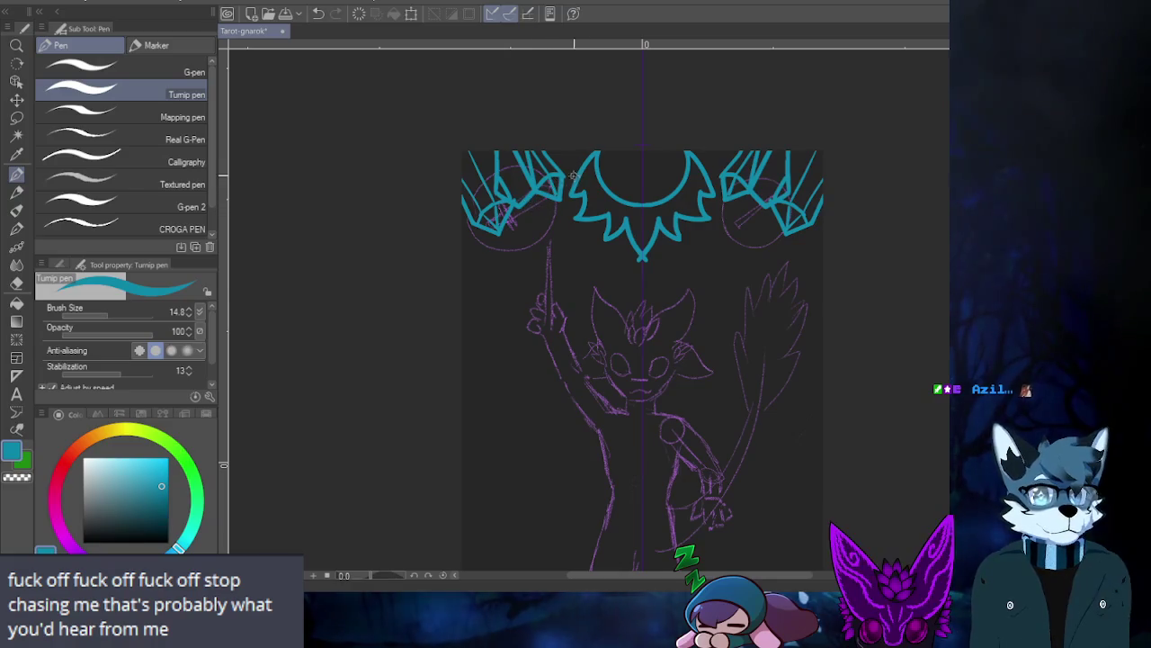
scroll(552, 199, "down", 2)
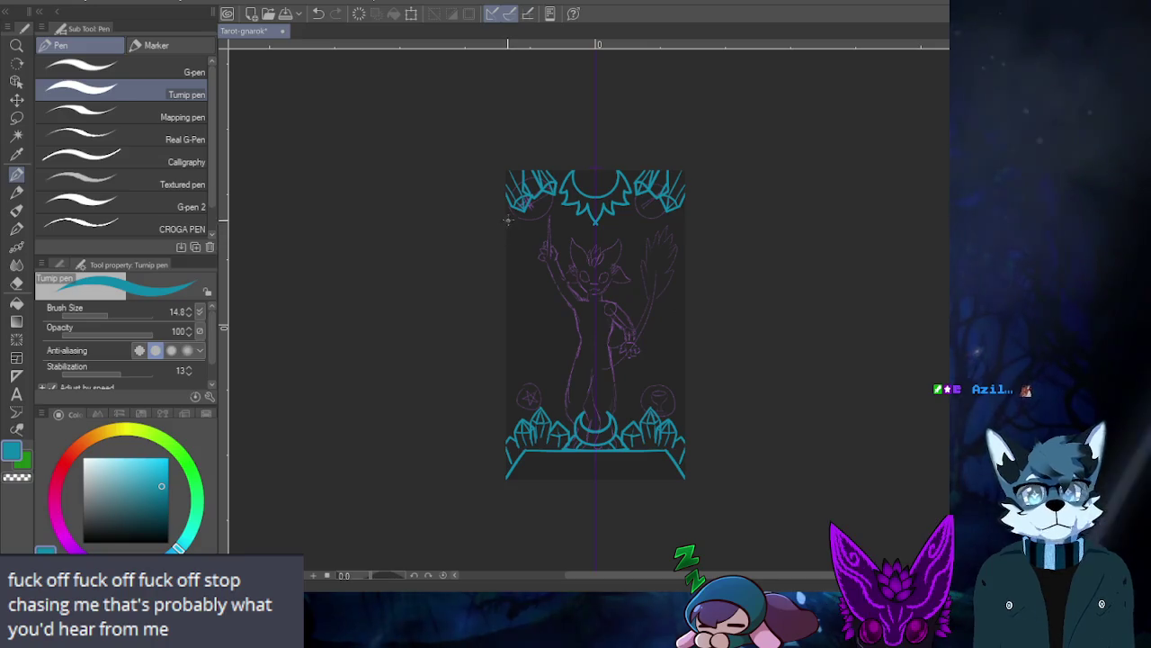
left_click_drag(510, 208, 513, 454)
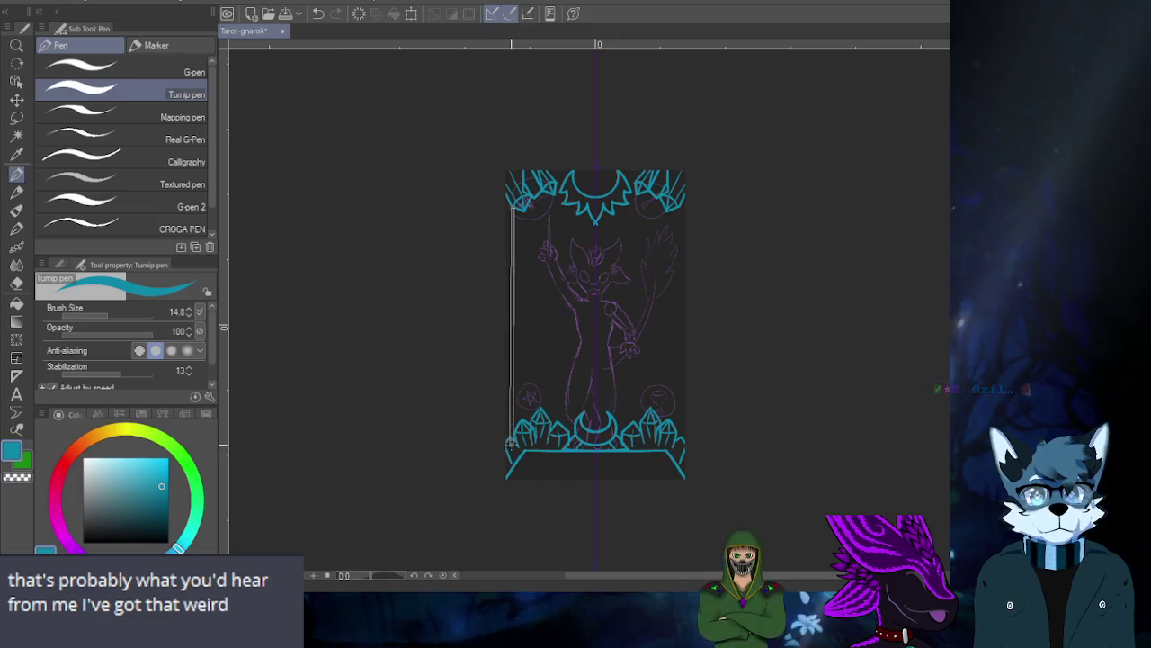
left_click(511, 439, "shift")
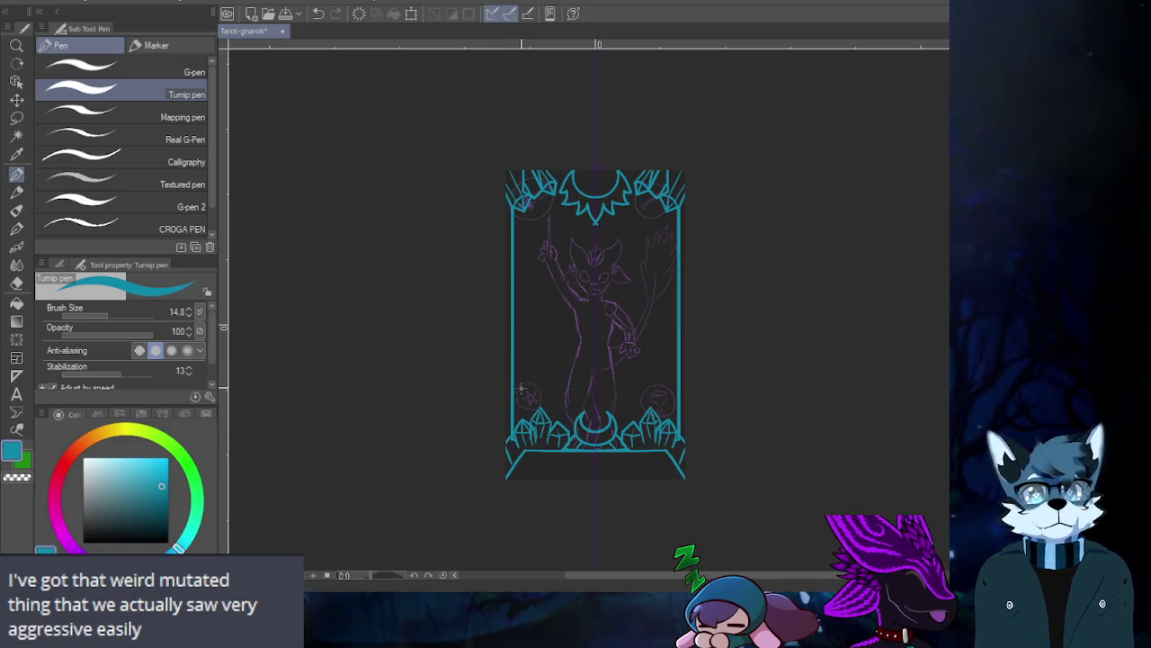
scroll(517, 393, "up", 3)
scroll(513, 413, "up", 2)
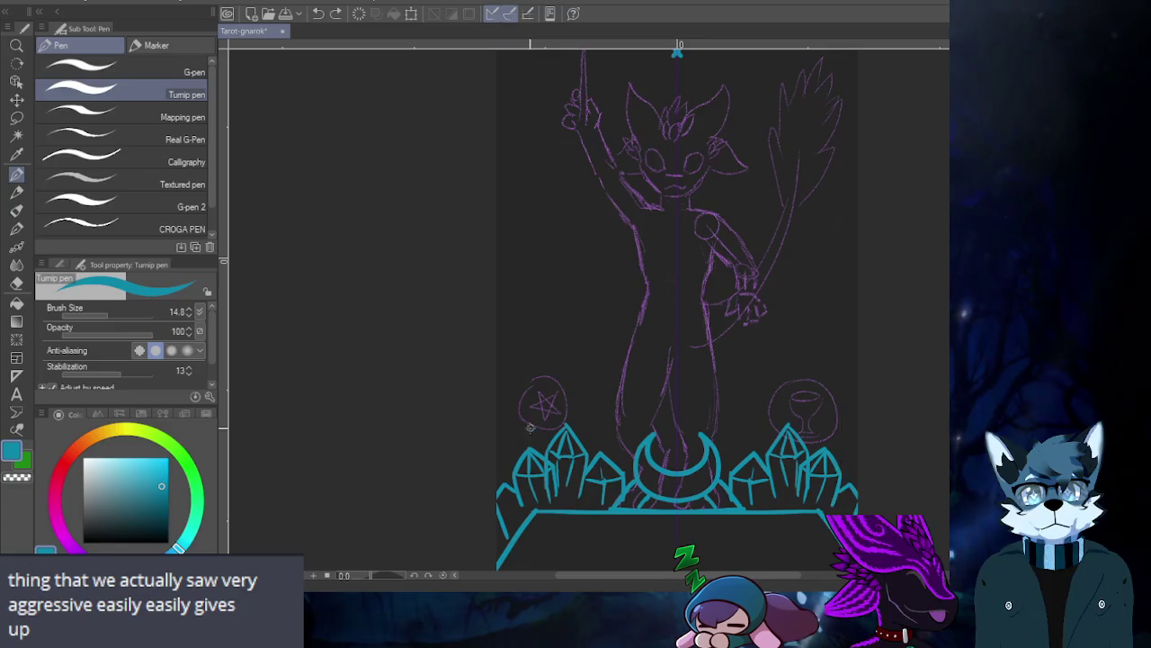
scroll(508, 435, "down", 1)
left_click_drag(517, 454, 518, 93)
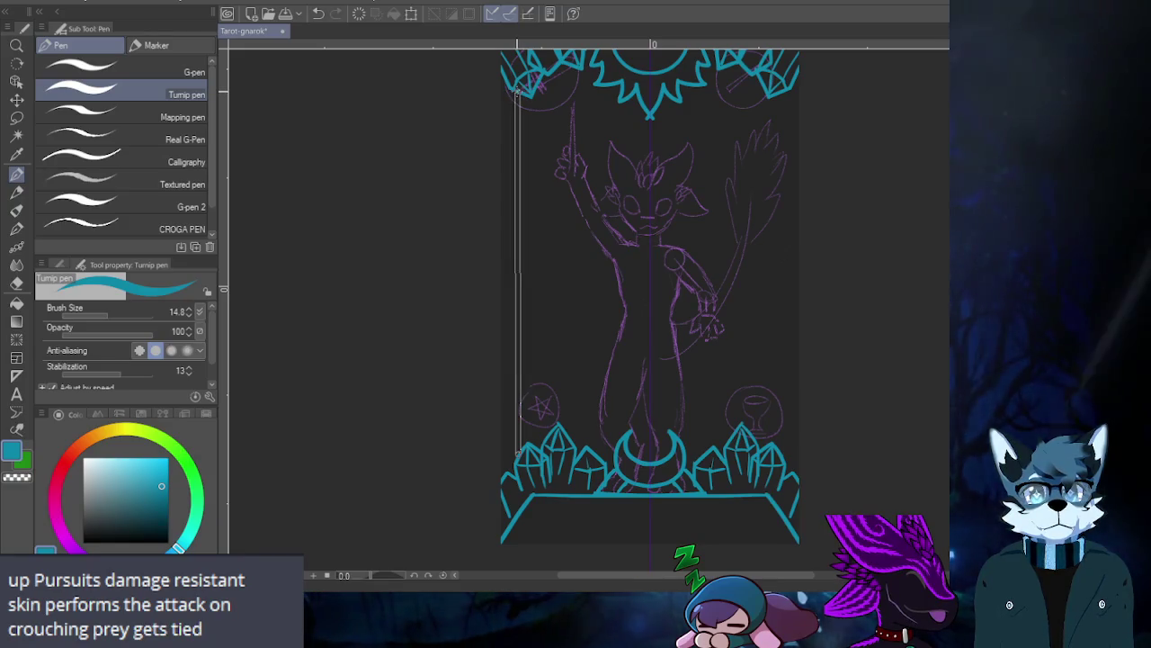
left_click_drag(518, 92, 518, 92)
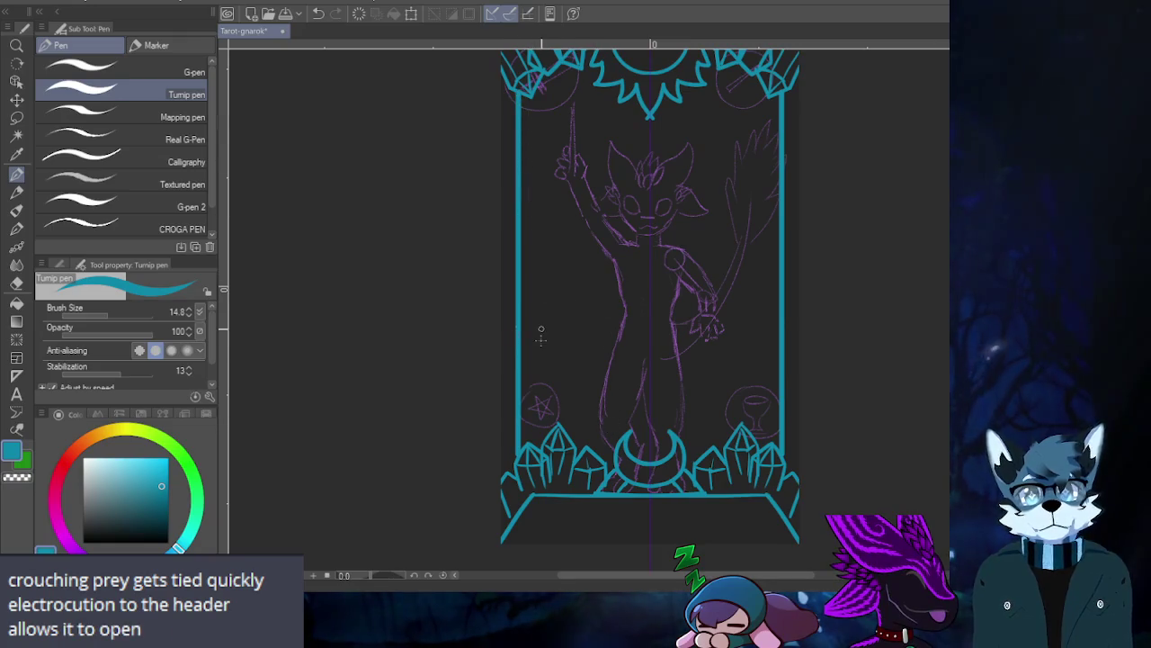
scroll(541, 335, "down", 3)
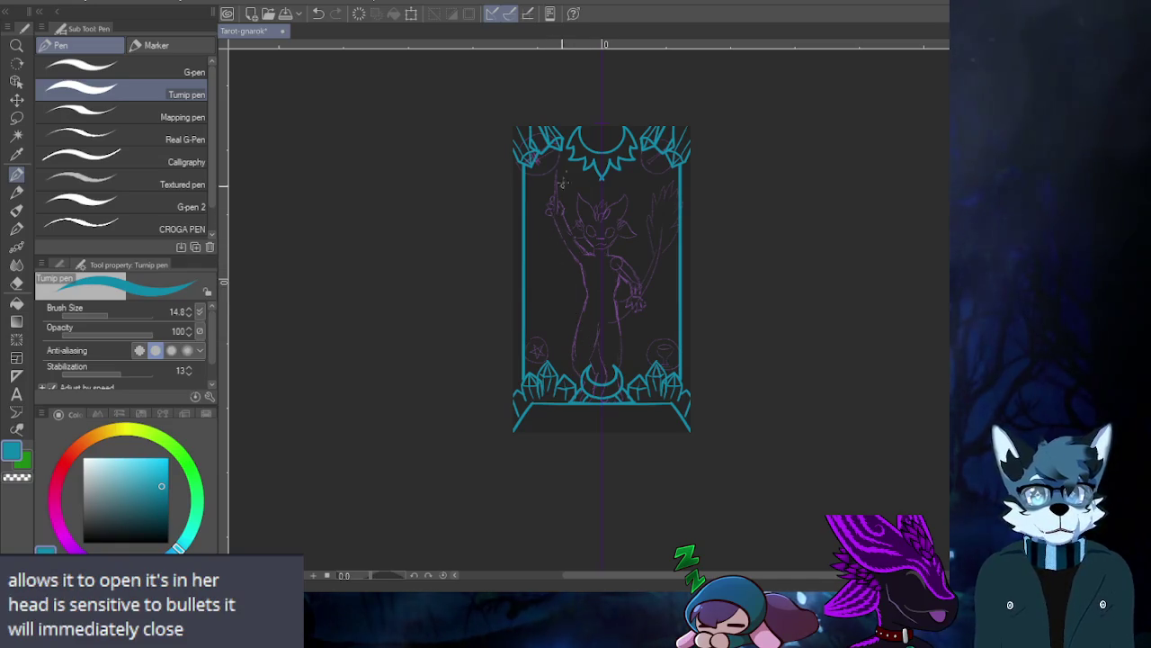
- Add a second edge line to the sun's left peak
scroll(598, 98, "up", 3)
scroll(513, 79, "up", 2)
scroll(514, 167, "up", 2)
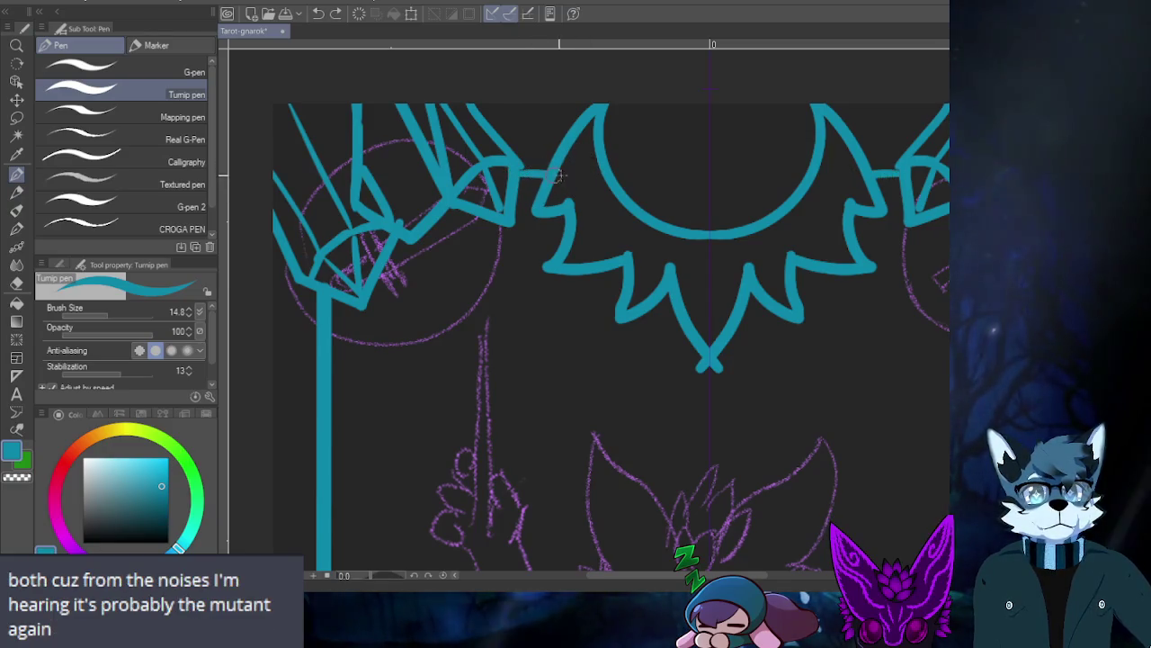
left_click_drag(580, 175, 580, 108)
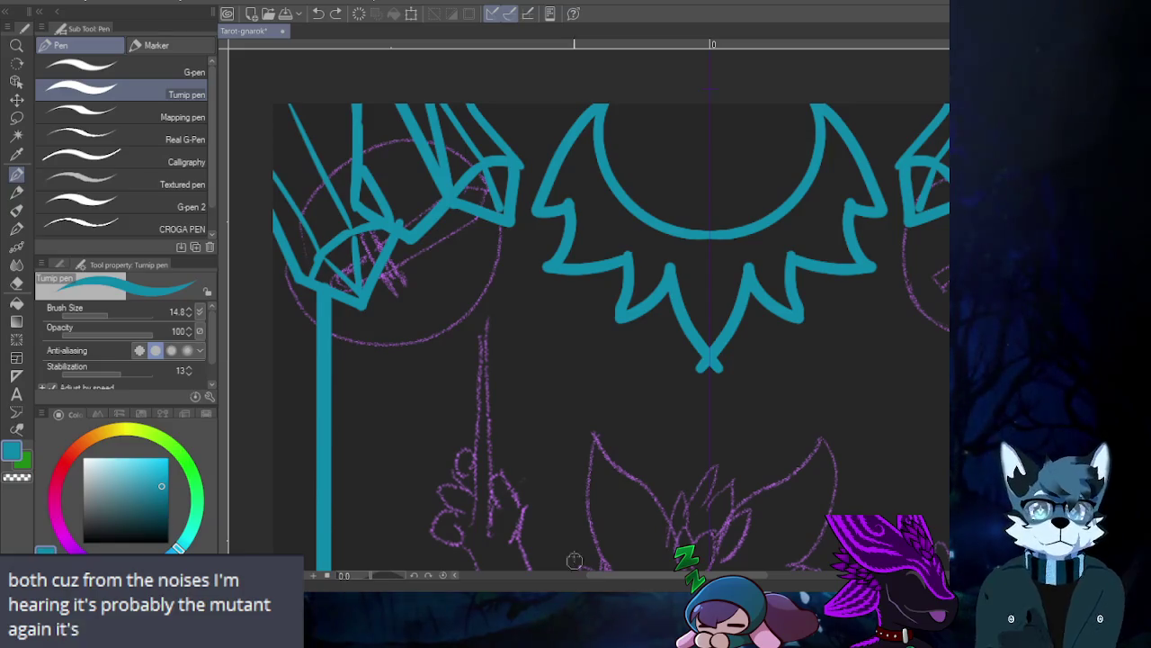
scroll(466, 213, "down", 3)
scroll(466, 213, "down", 3)
scroll(466, 213, "up", 1)
scroll(449, 202, "down", 1)
scroll(432, 189, "up", 1)
scroll(415, 177, "up", 2)
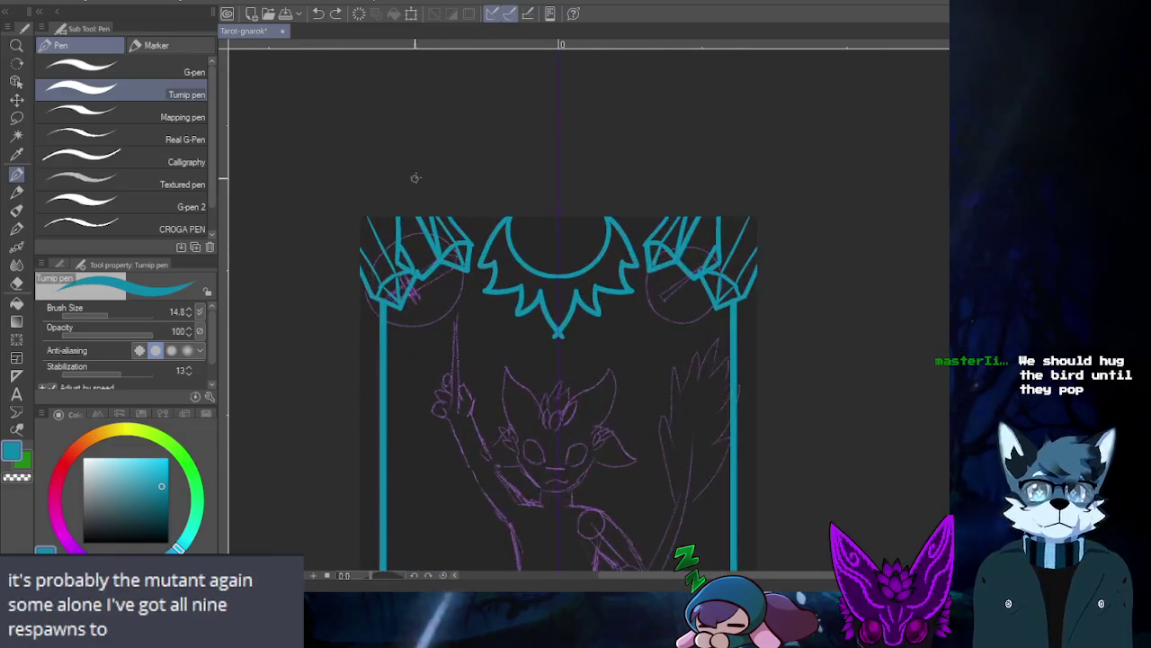
scroll(409, 188, "up", 1)
- Undo the vertical border lines and top-corner crystal strokes, then place a small mark near the corner
key("ctrl+z")
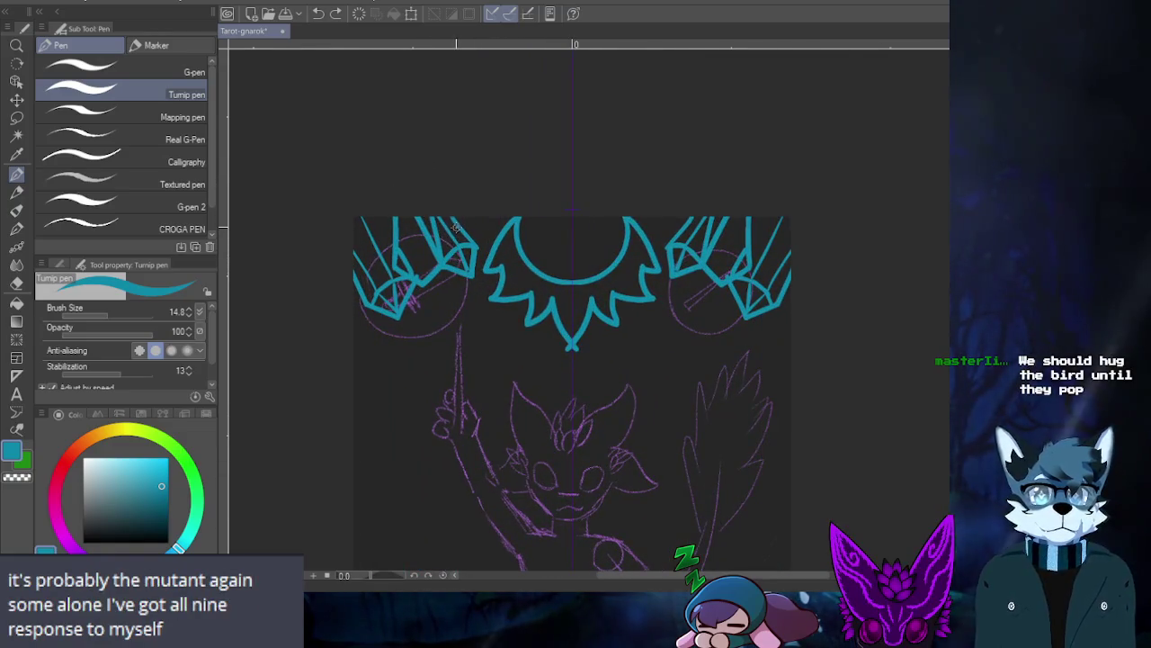
key("ctrl+z")
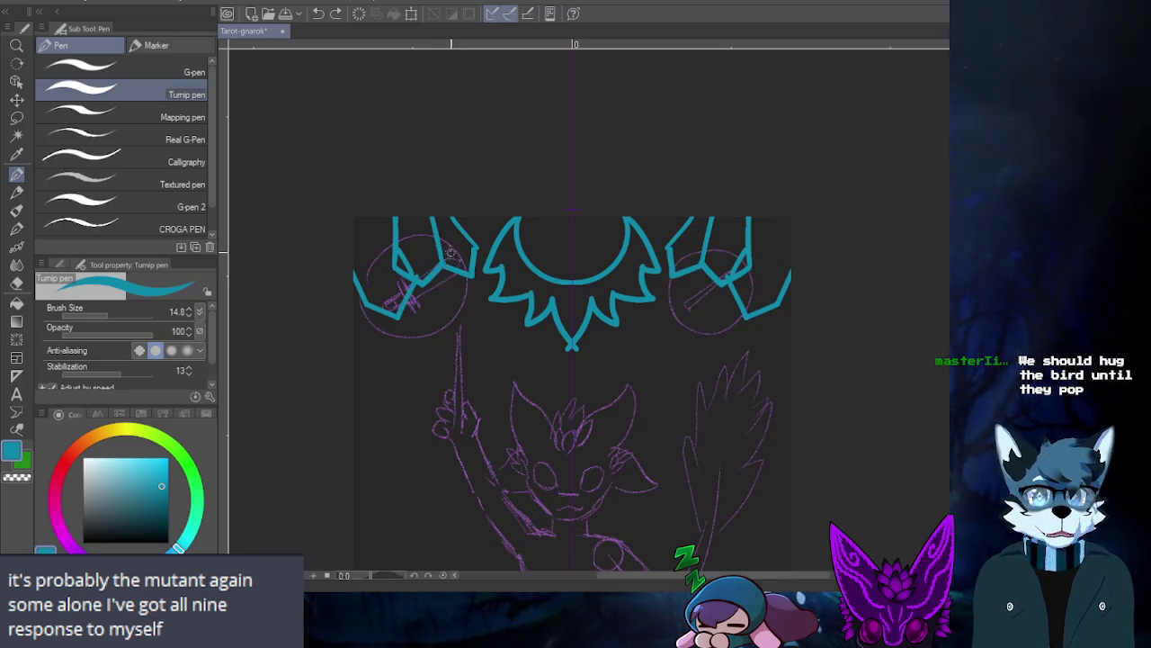
key("ctrl+z")
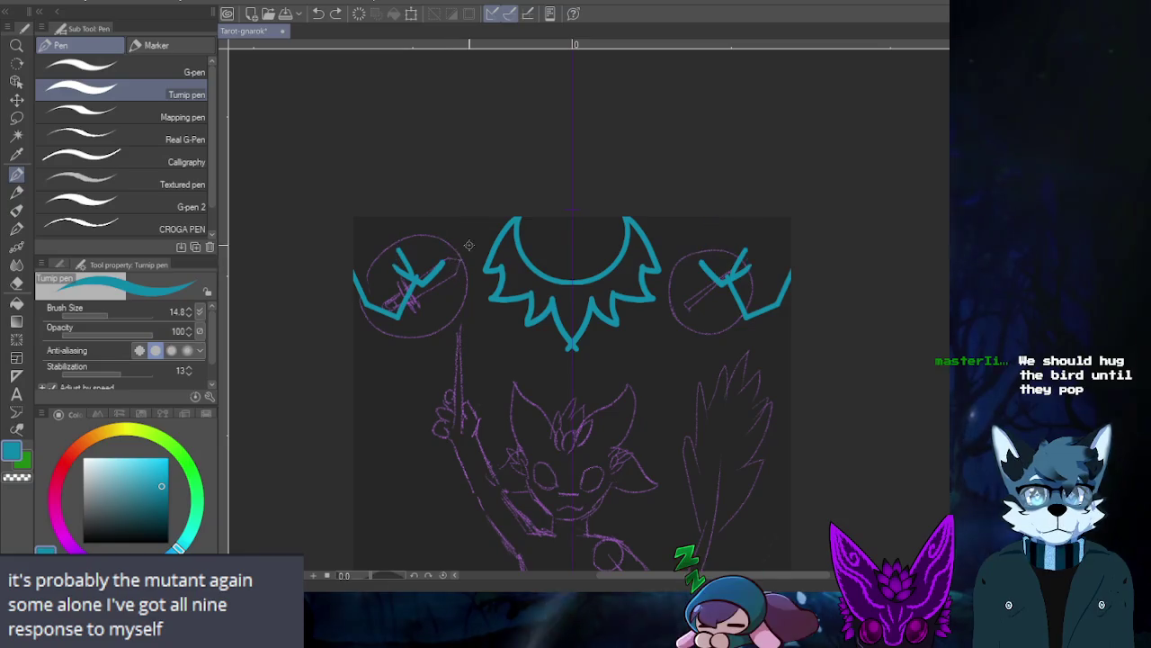
key("ctrl+z")
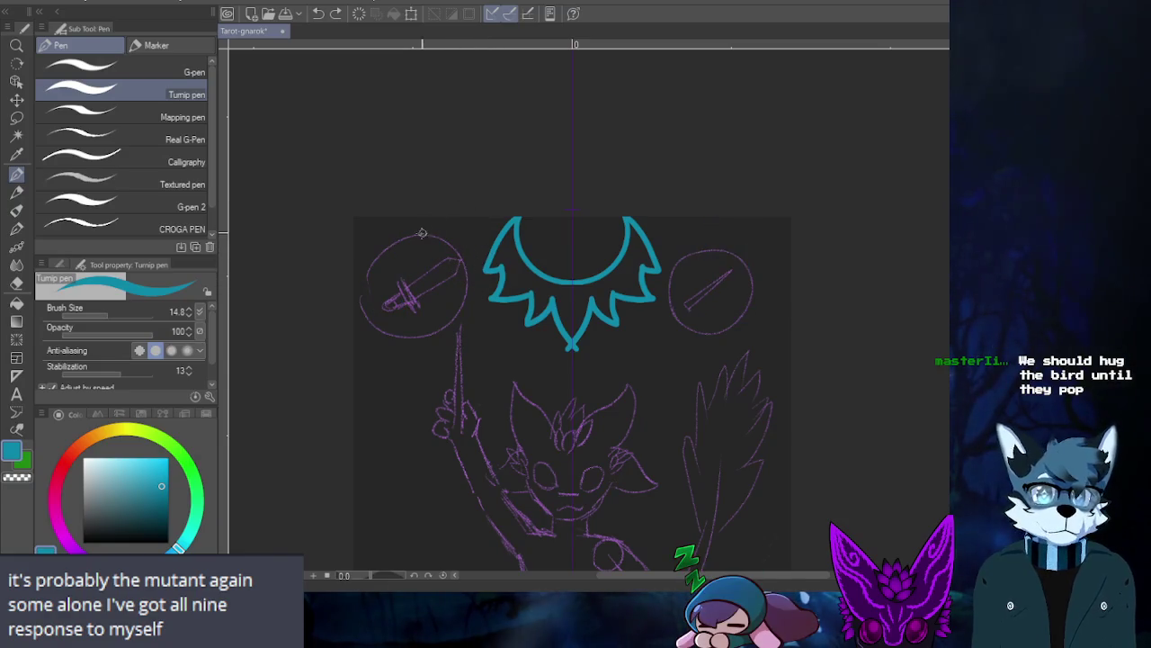
left_click(447, 216)
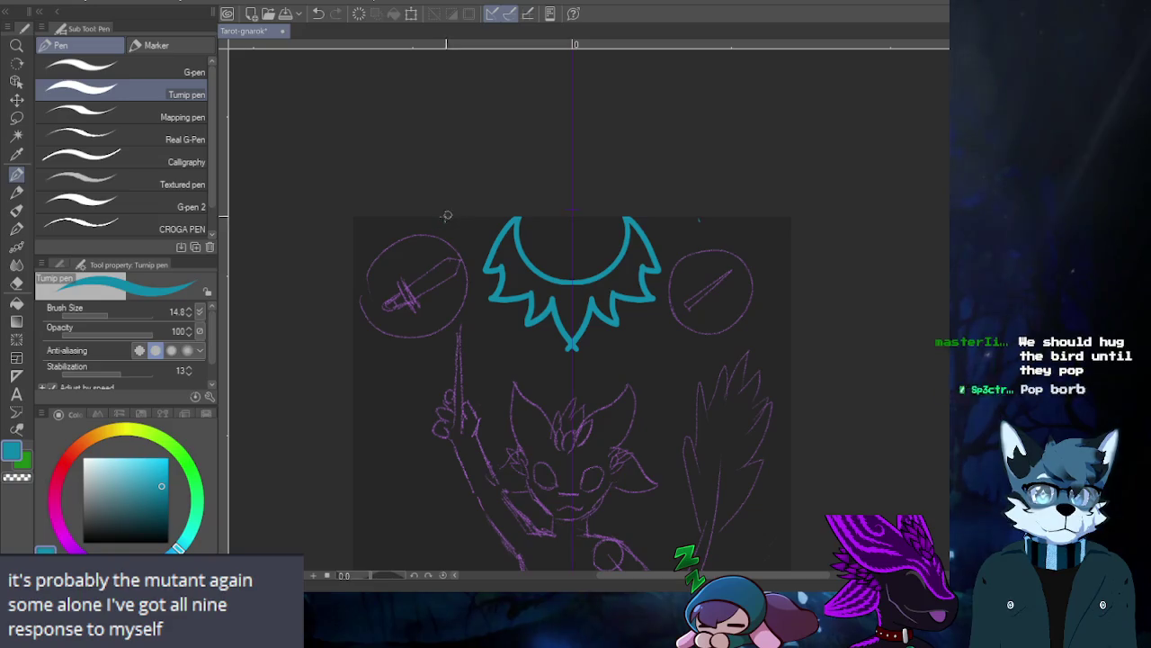
- Rotate the canvas 180° and try mirrored strokes off the crown's right side, undoing each attempt
left_click_drag(447, 216, 404, 286)
key("ctrl+z")
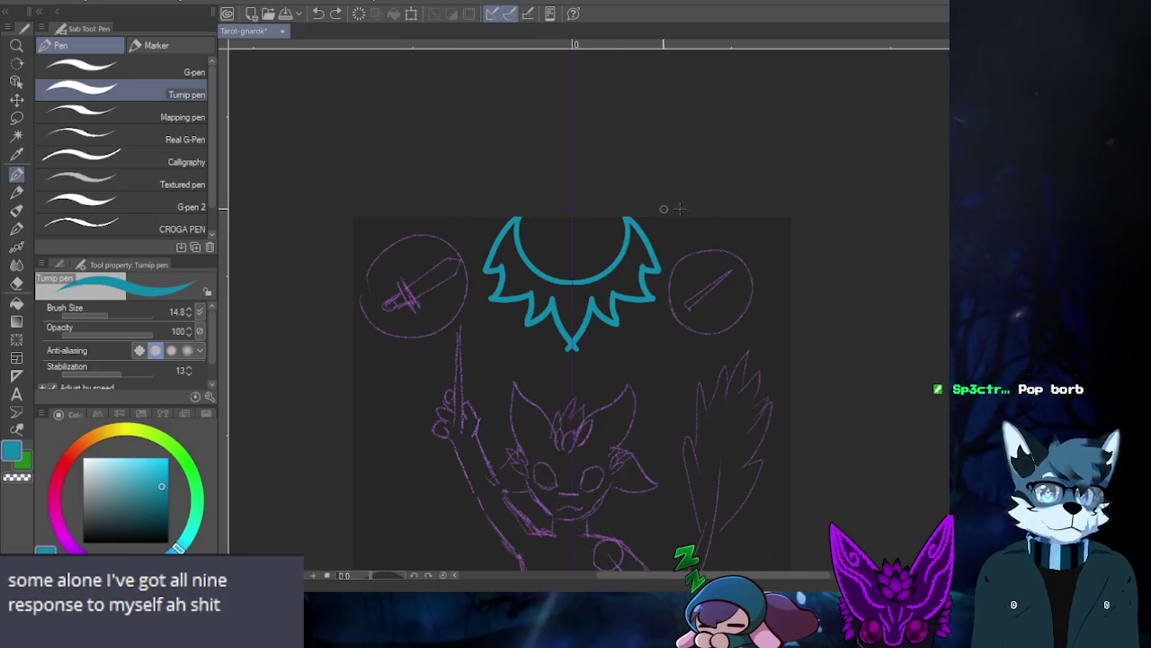
key("r")
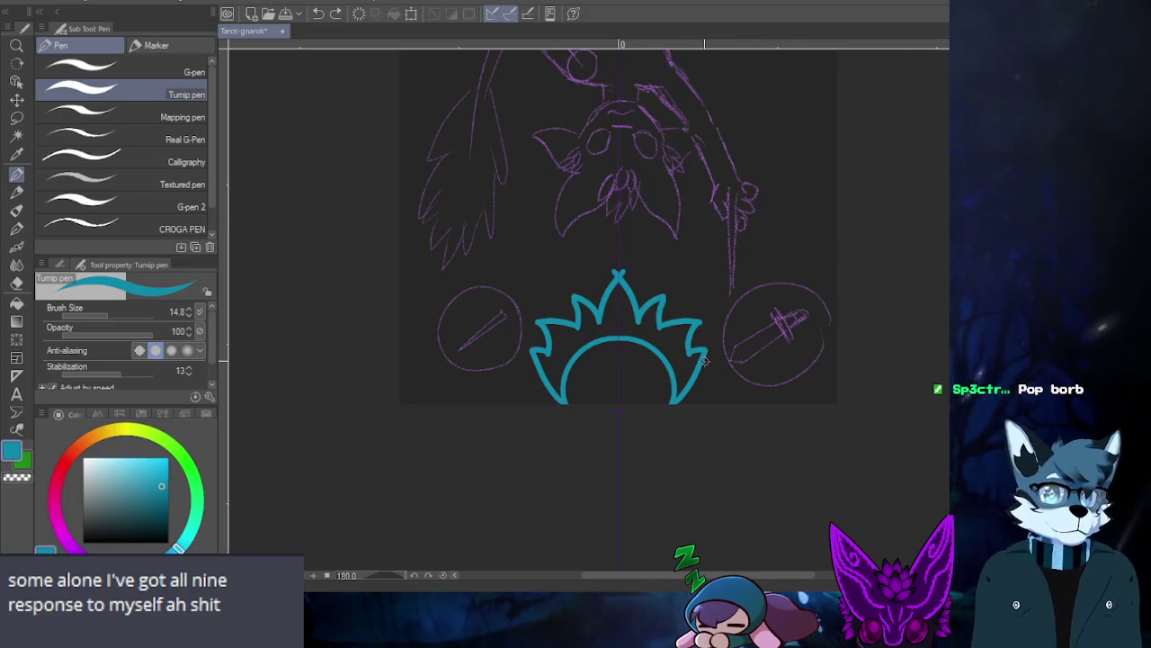
left_click_drag(704, 355, 728, 330)
key("ctrl+z")
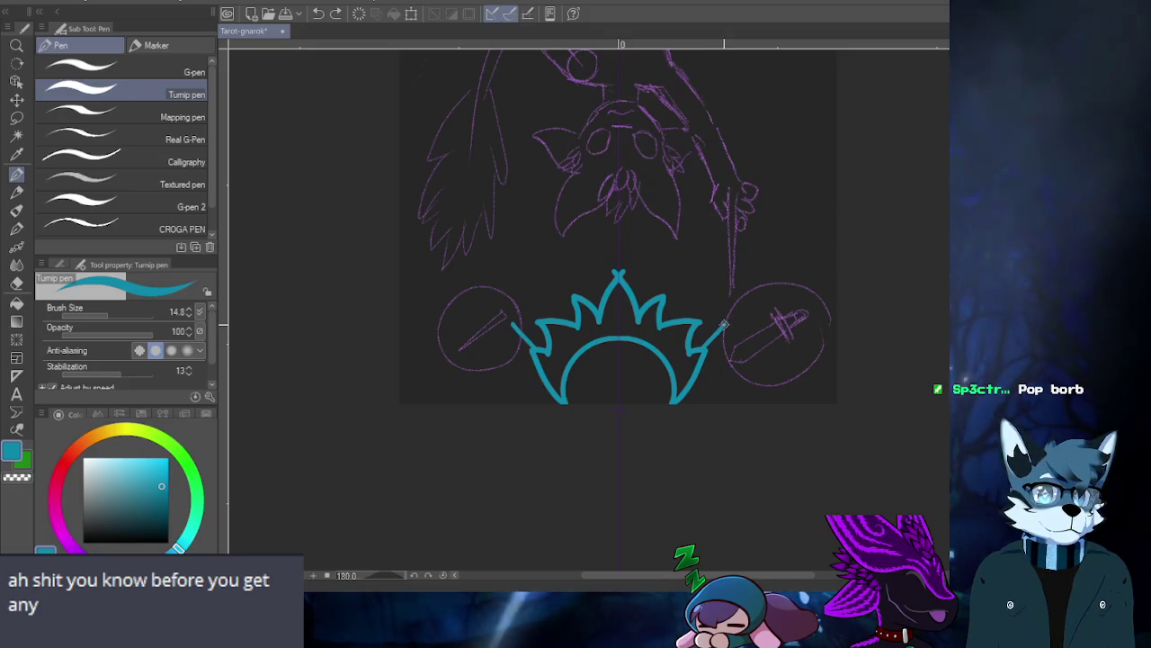
left_click_drag(700, 350, 767, 316)
left_click_drag(707, 341, 745, 328)
key("ctrl+z")
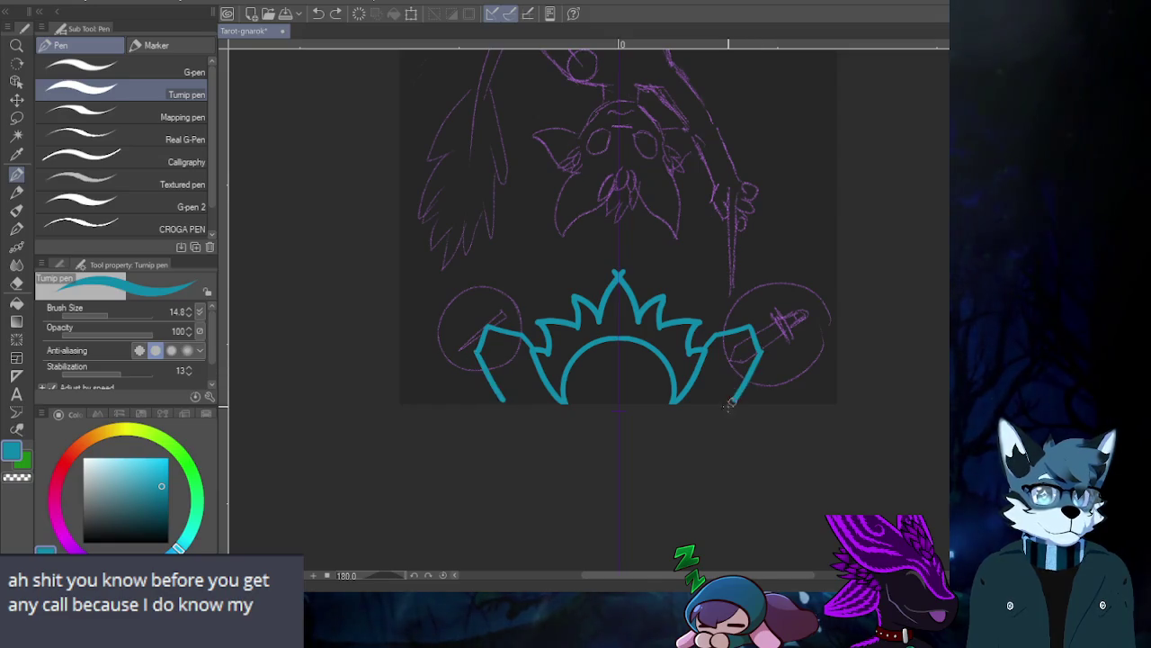
key("ctrl+z")
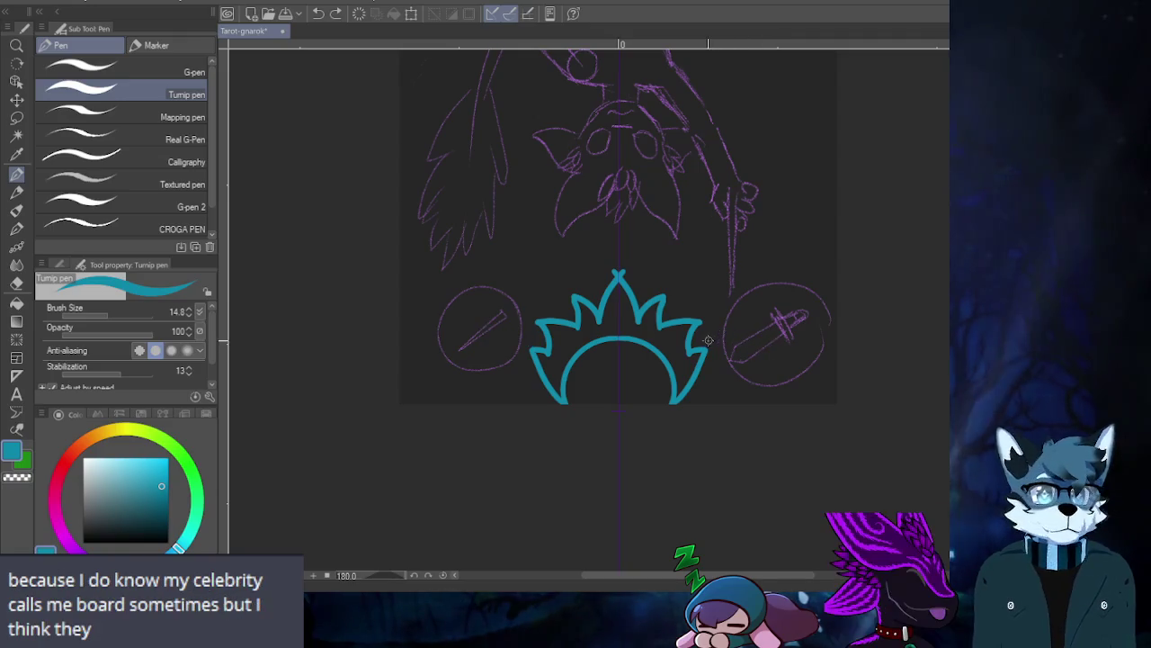
left_click_drag(751, 326, 754, 328)
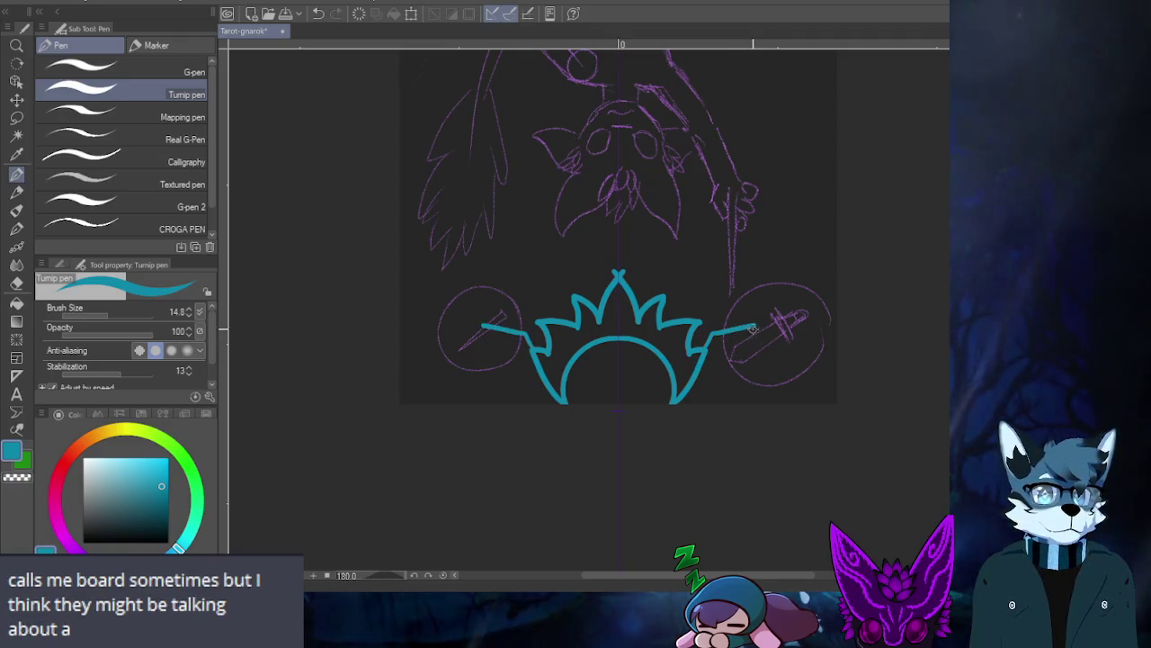
key("ctrl+z")
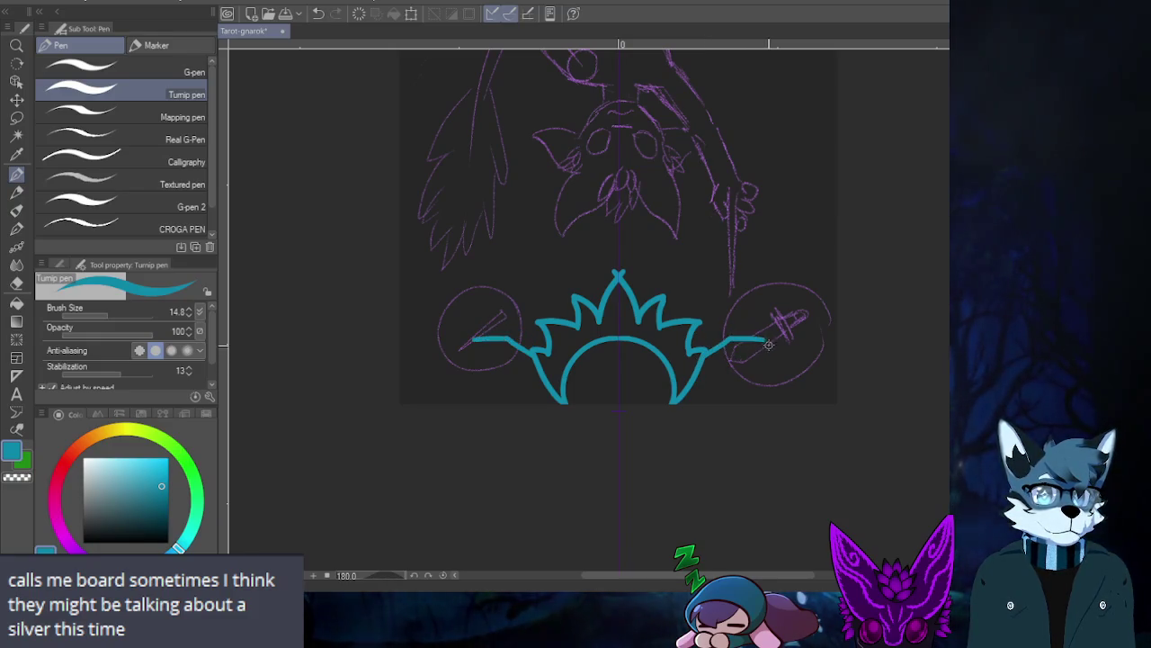
key("ctrl+z")
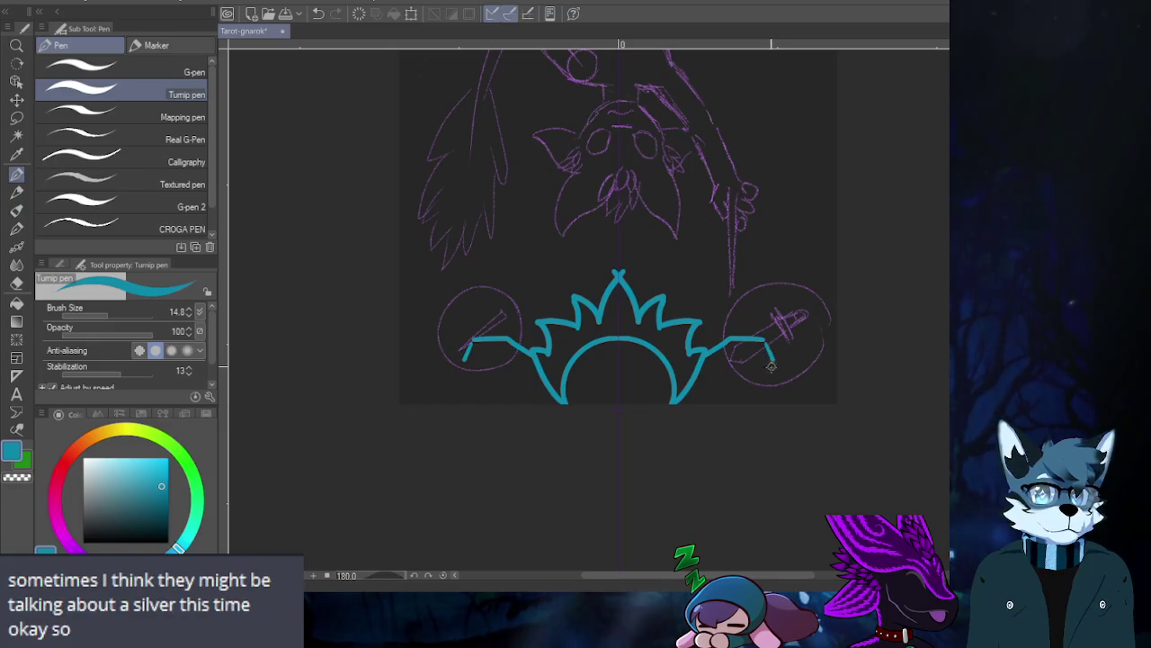
left_click_drag(771, 364, 740, 400)
key("ctrl+z")
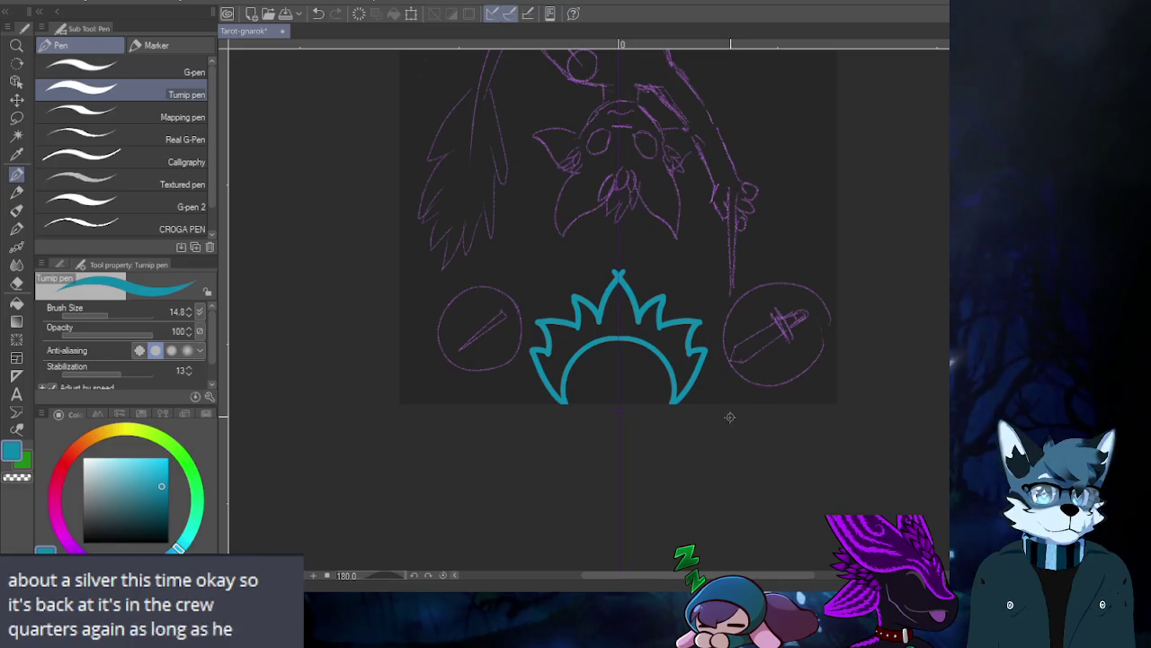
left_click_drag(739, 402, 728, 339)
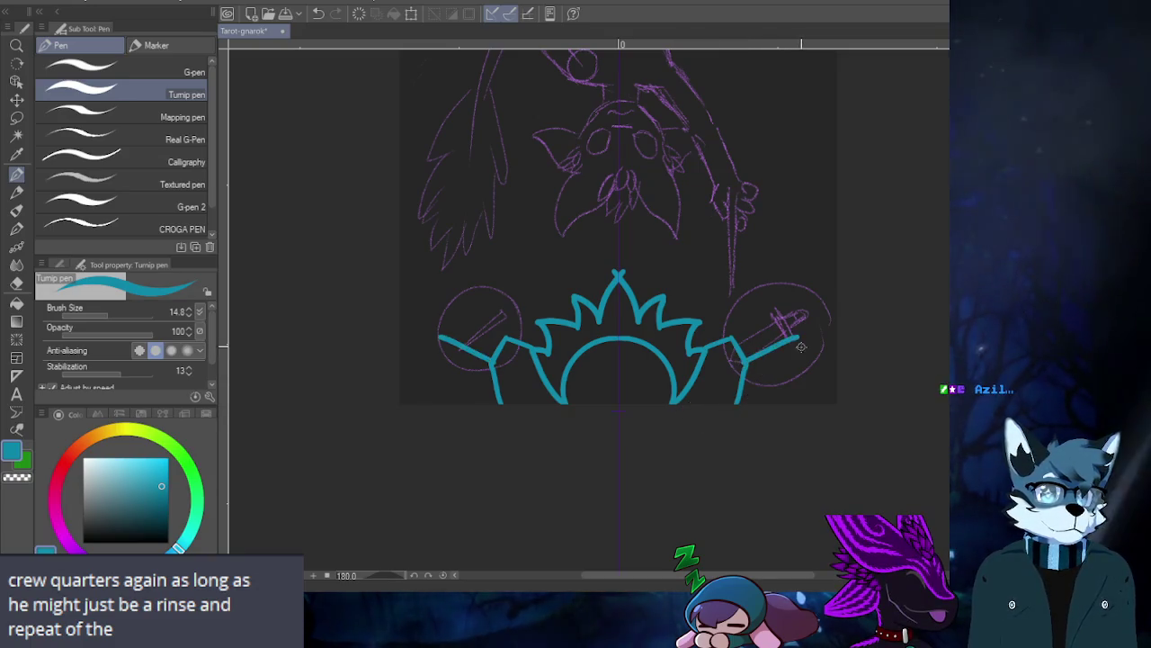
key("ctrl+z")
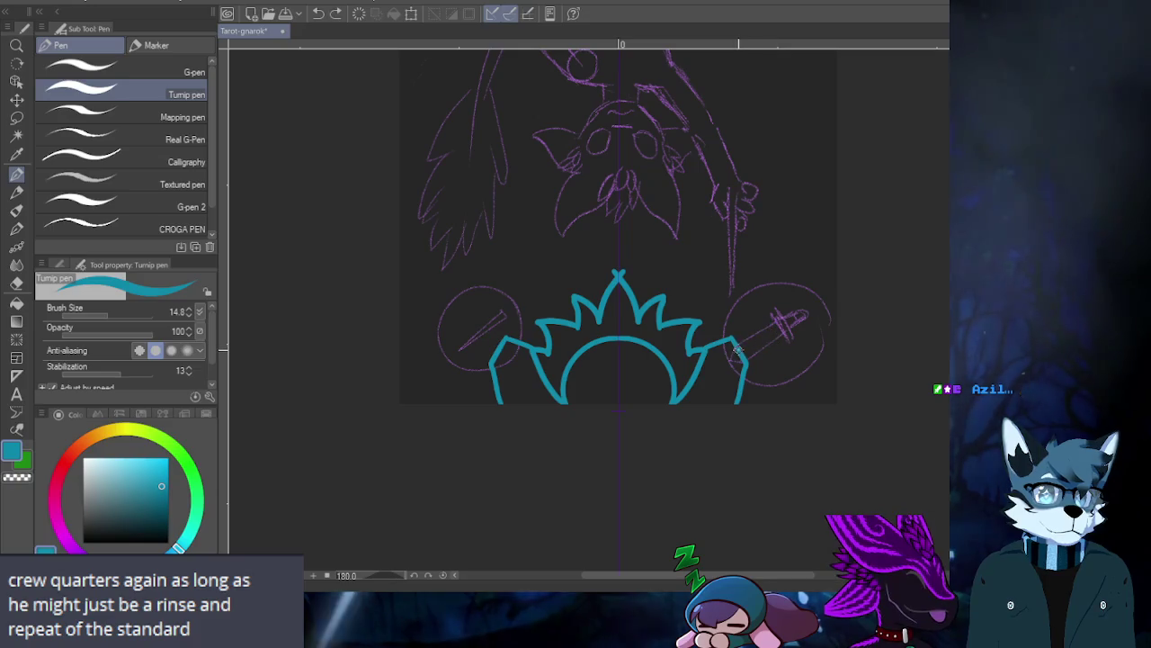
- Outline the faceted teal crystal from the right circle to the card edge, refining with undo/redo
left_click_drag(738, 350, 777, 311)
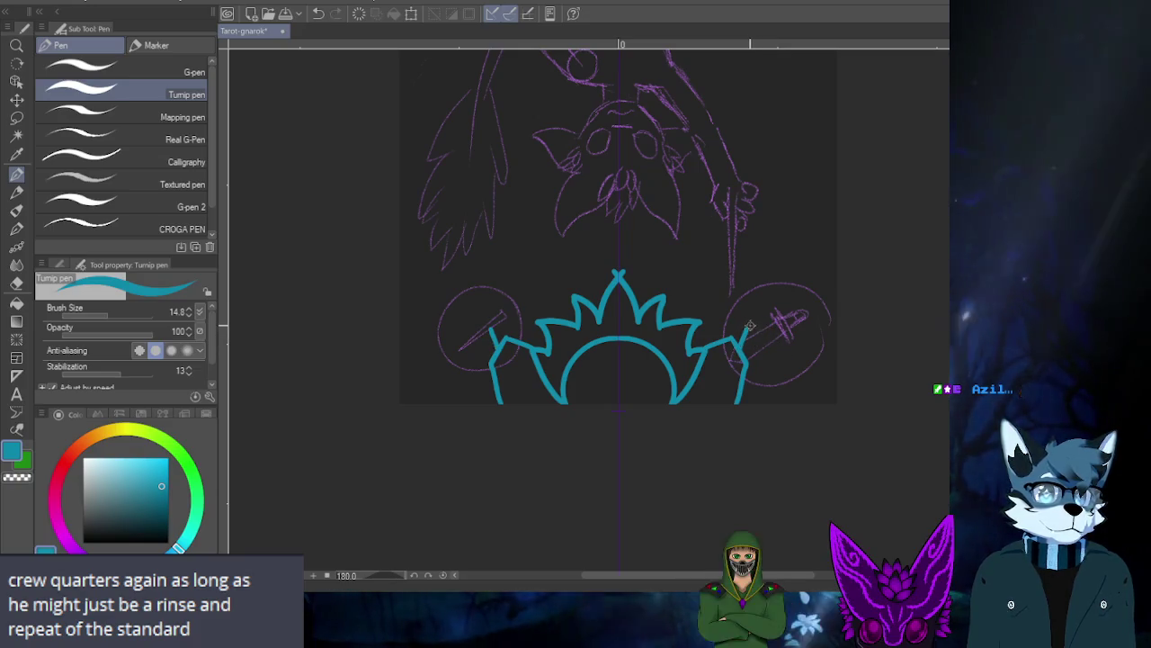
key("ctrl+z")
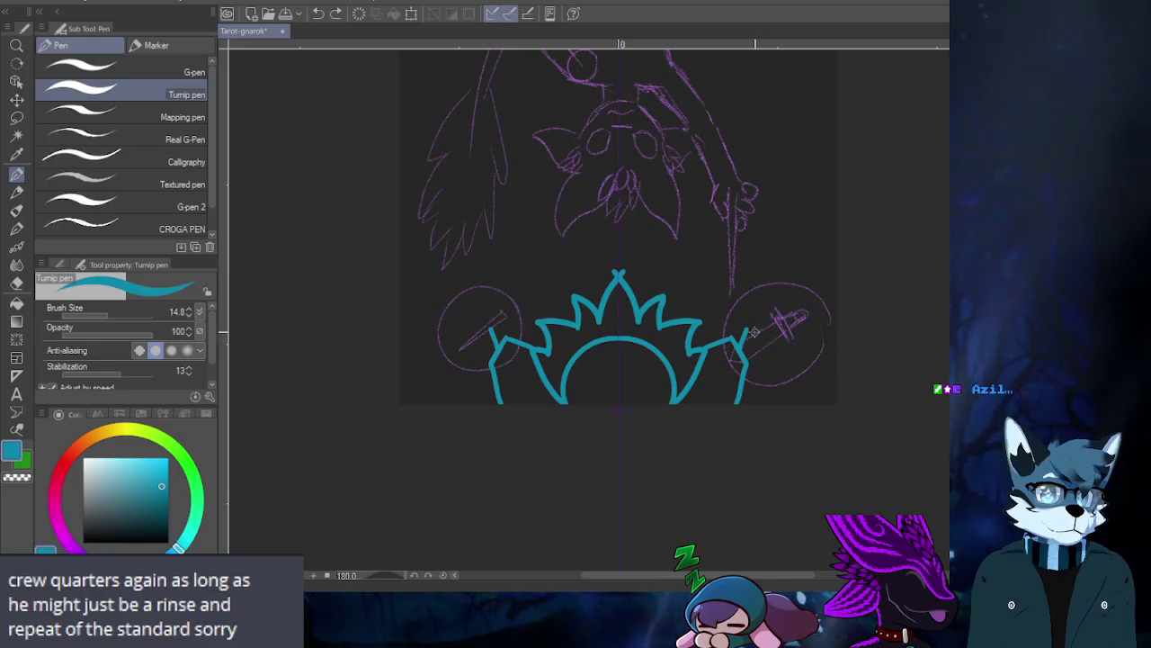
key("ctrl+y")
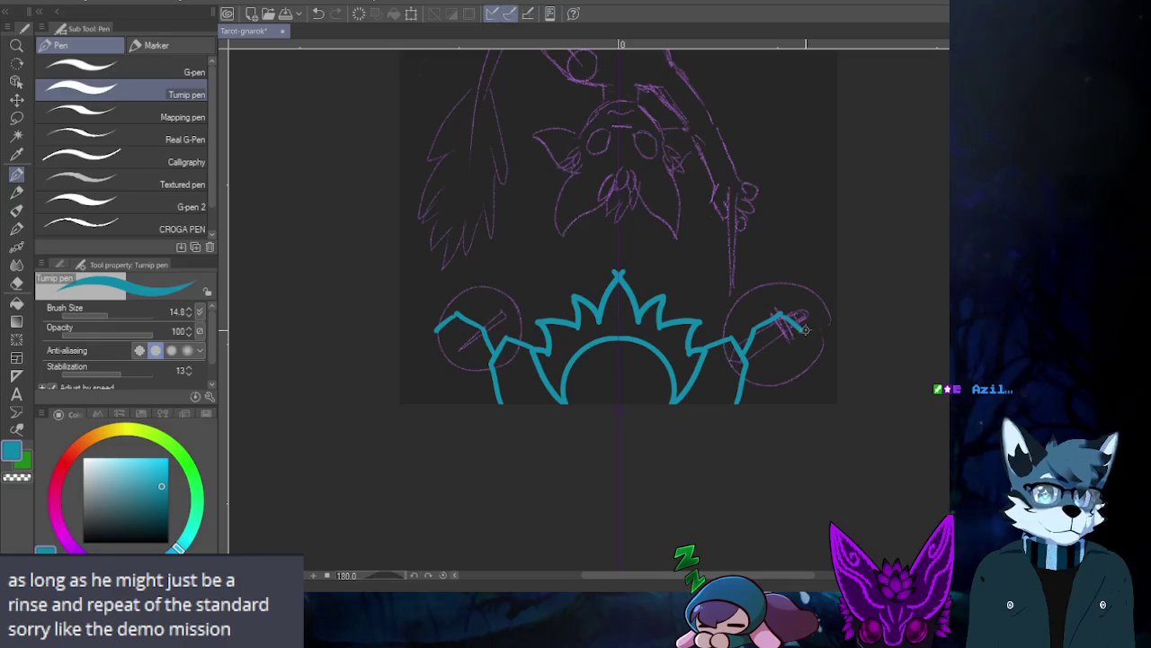
key("ctrl+z")
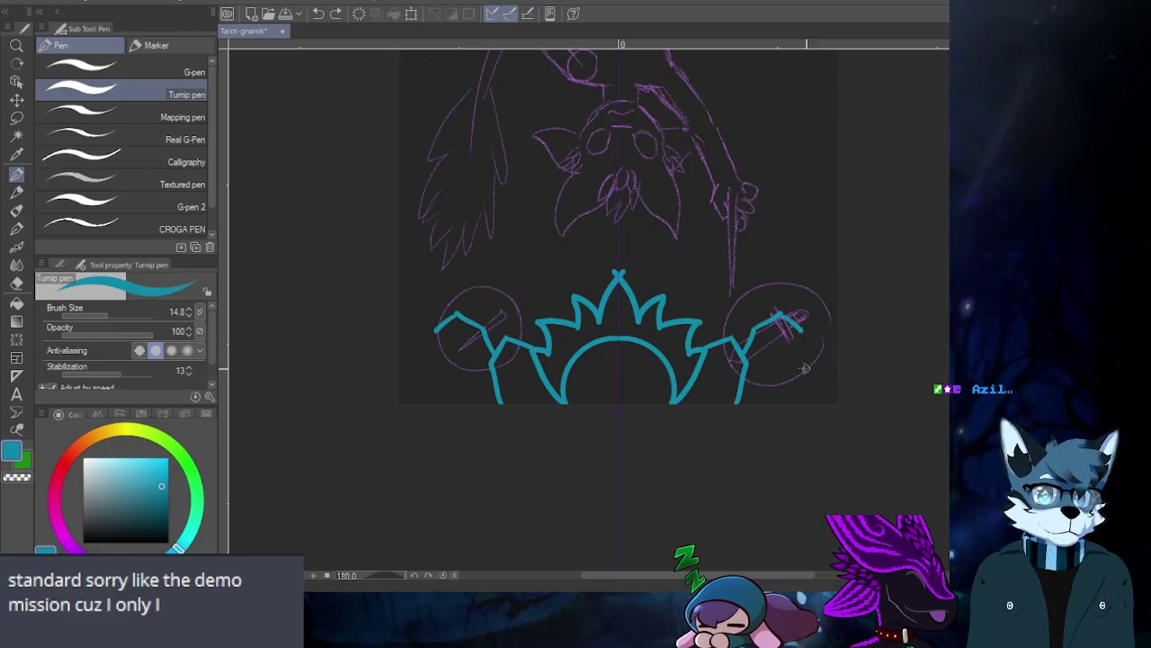
left_click_drag(797, 378, 806, 348)
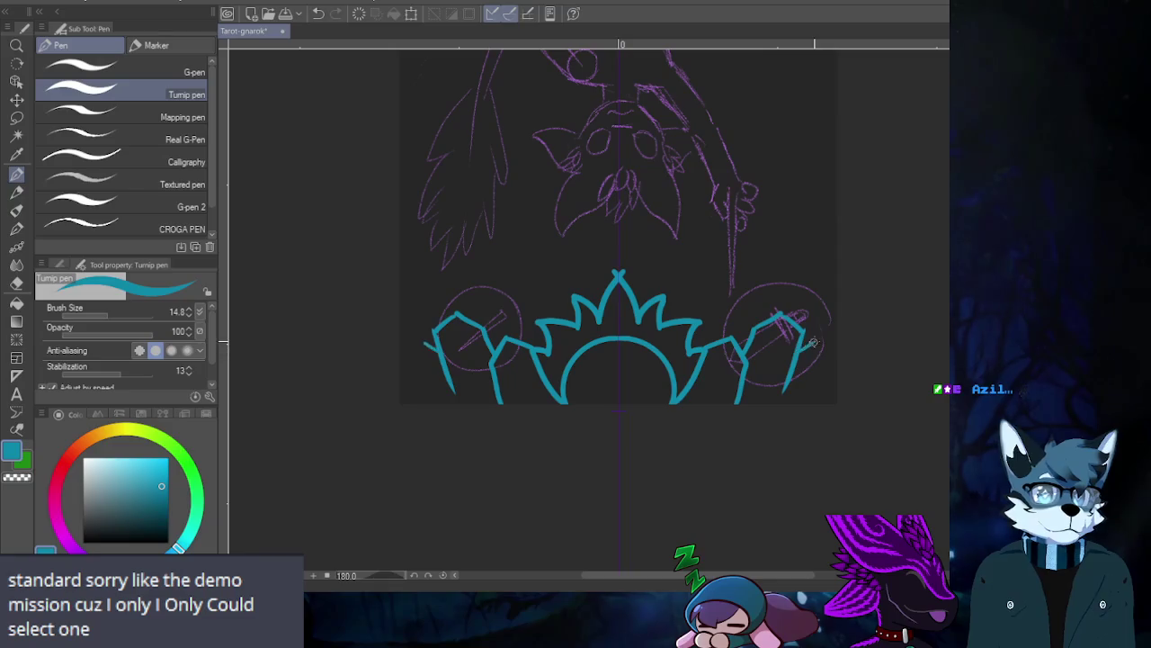
key("ctrl+z")
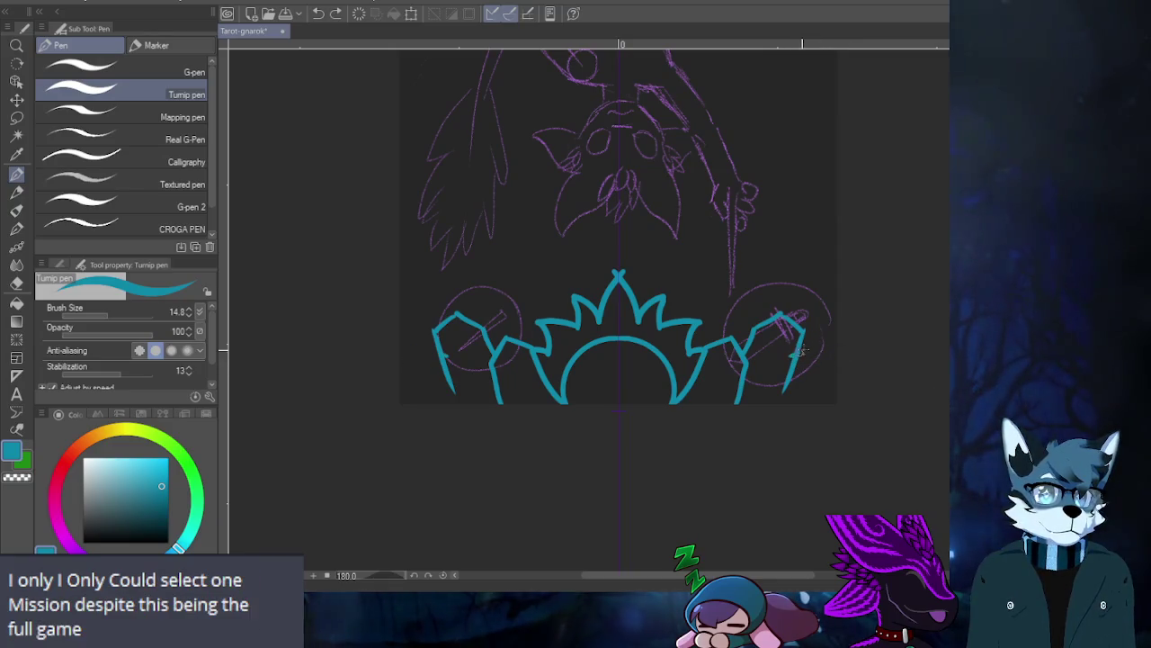
mouse_move(809, 349)
left_mouse_down()
mouse_move(823, 397)
mouse_move(831, 358)
left_mouse_up()
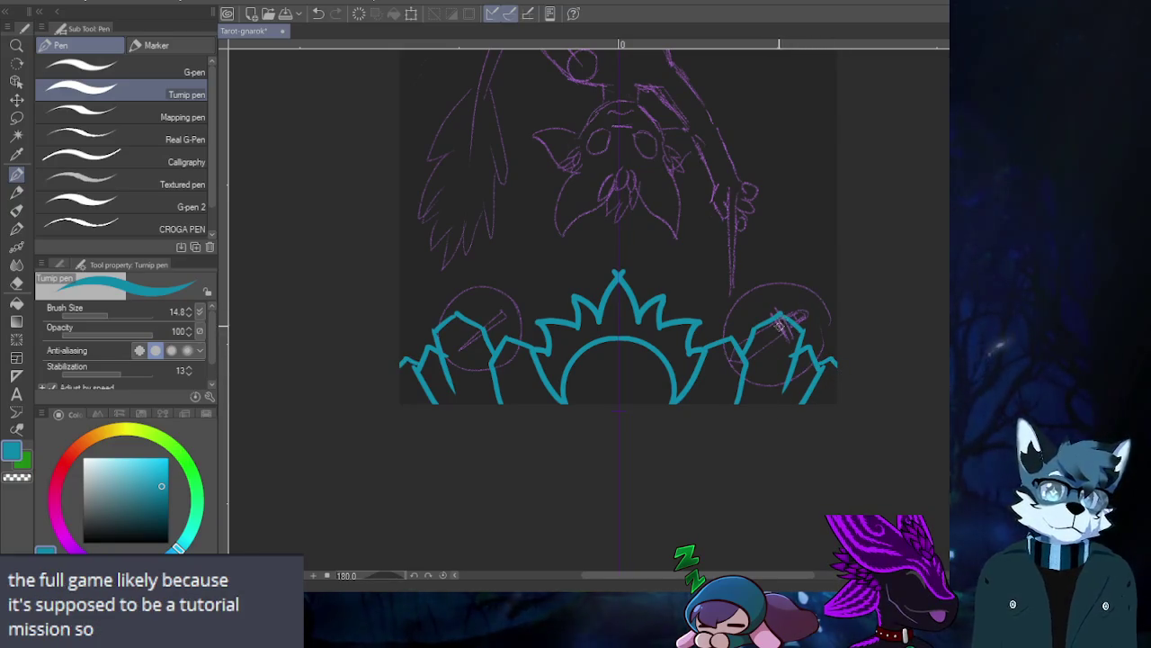
key("ctrl+z")
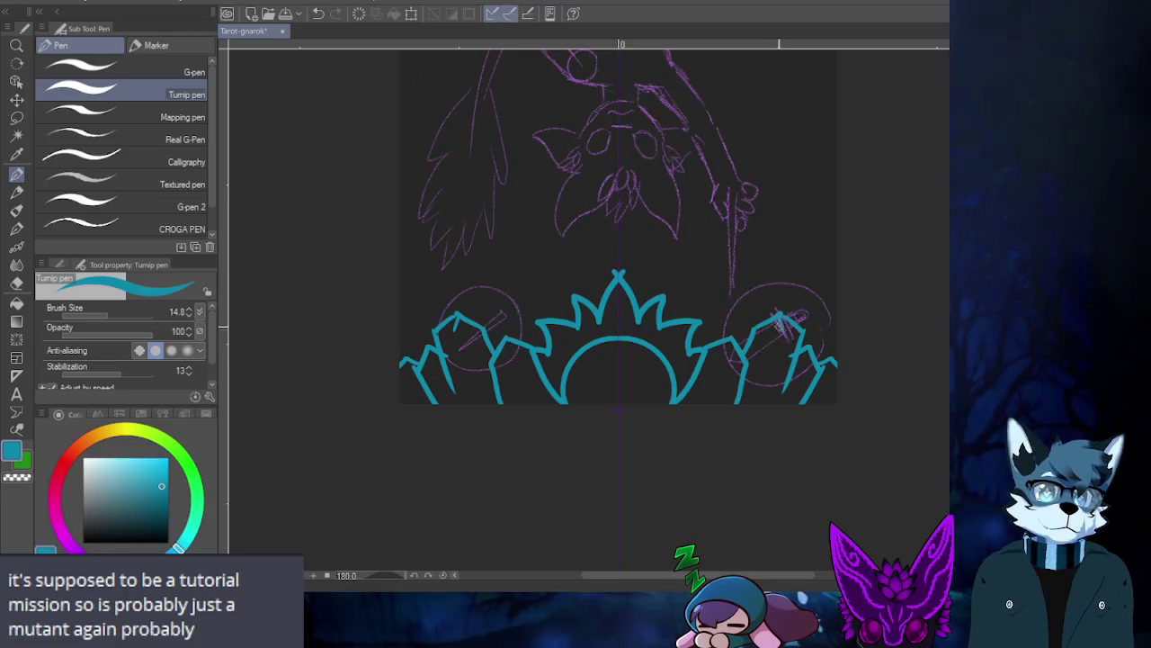
key("ctrl+y")
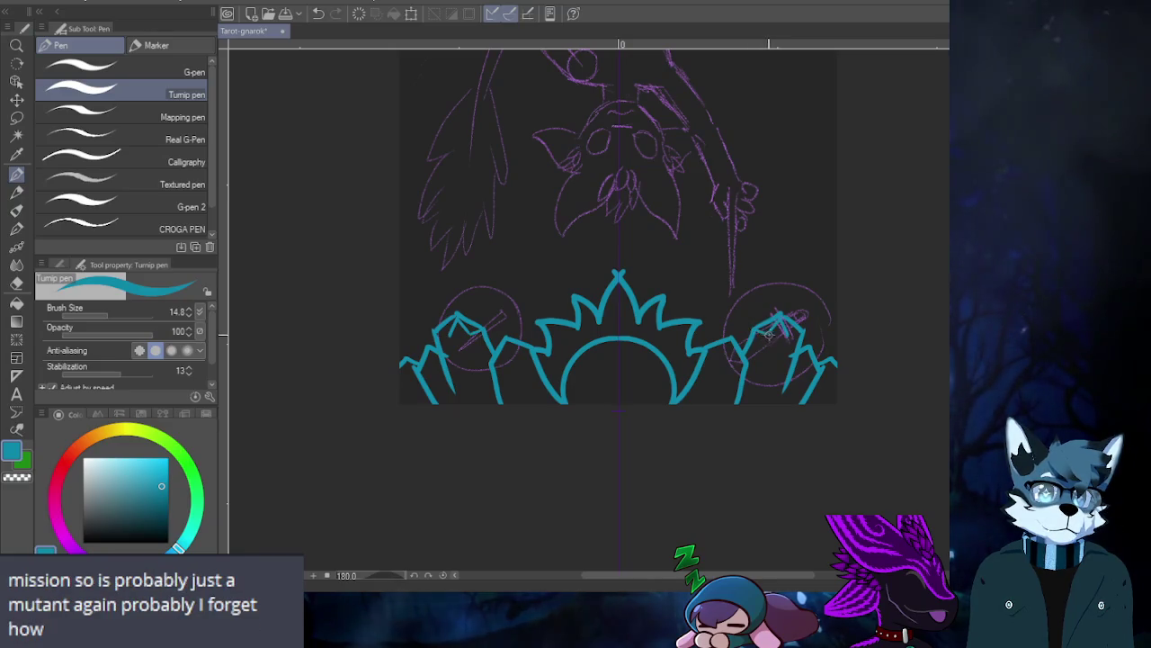
left_click_drag(780, 326, 784, 385)
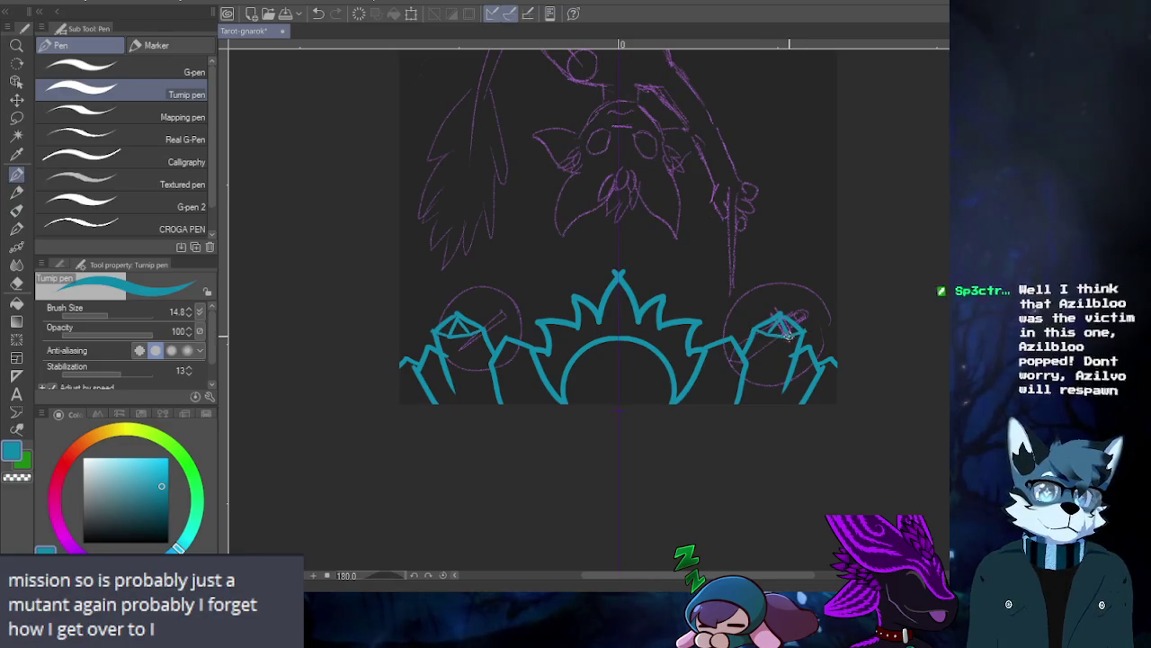
key("ctrl+z")
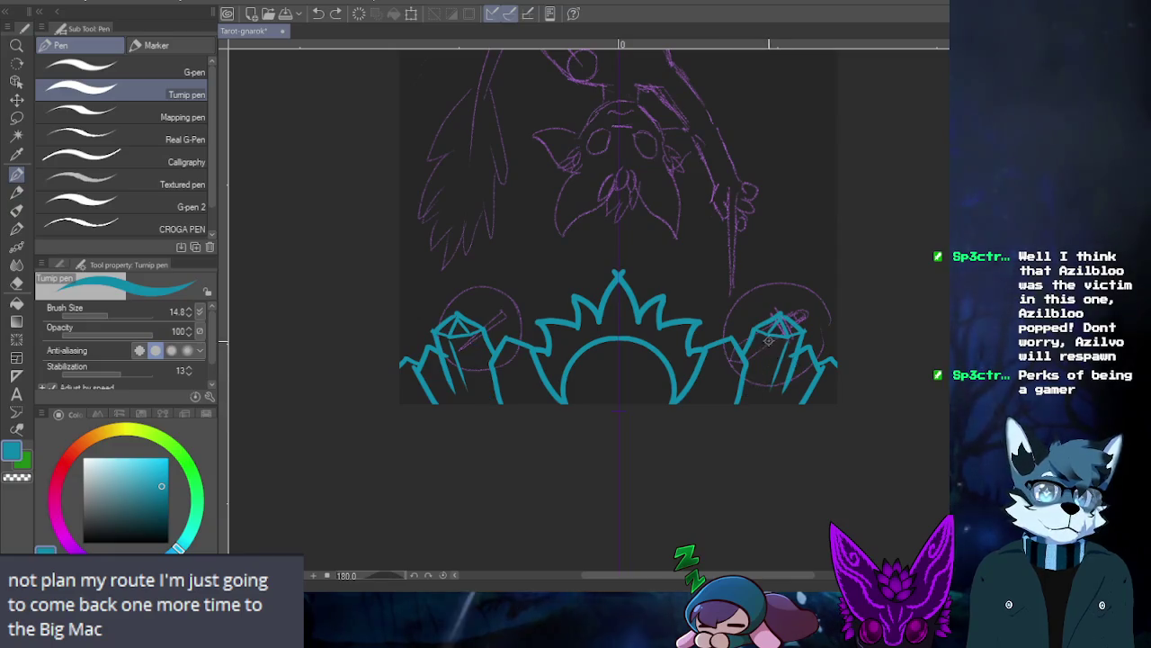
key("ctrl+y")
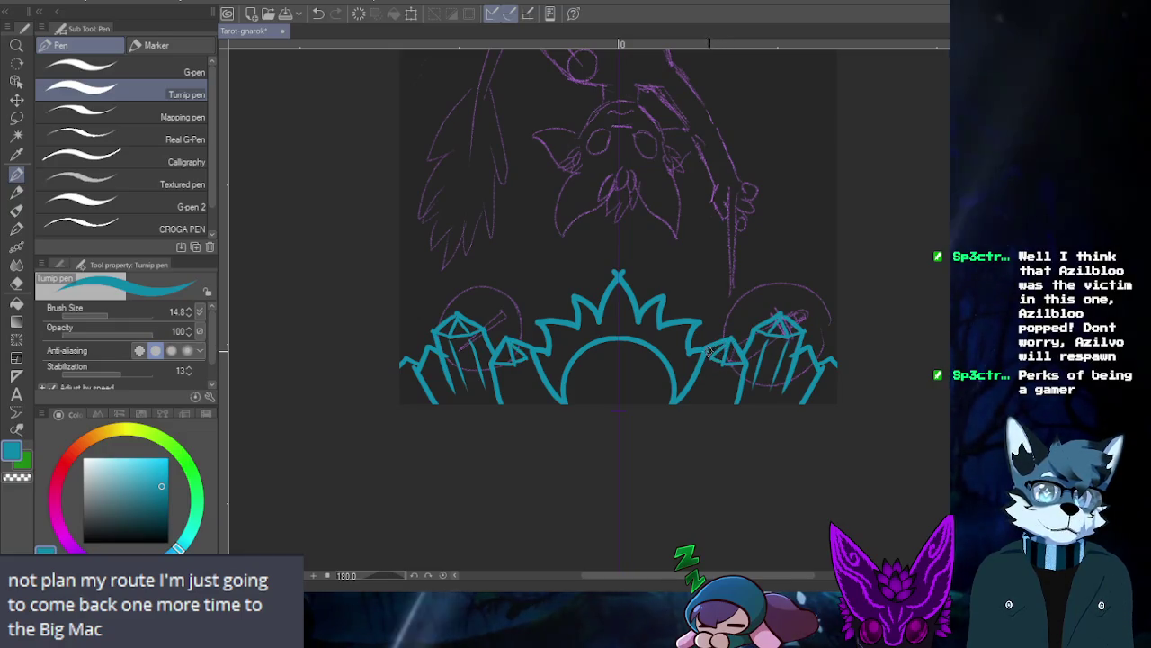
key("ctrl+z")
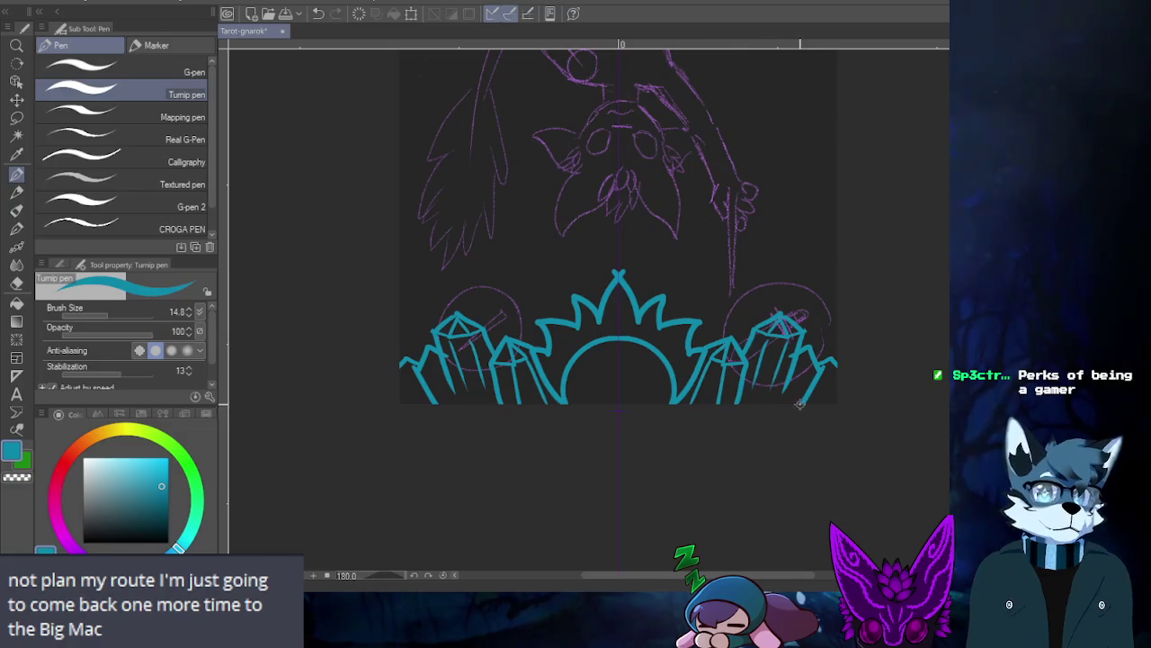
left_click_drag(838, 362, 824, 402)
key("ctrl+z")
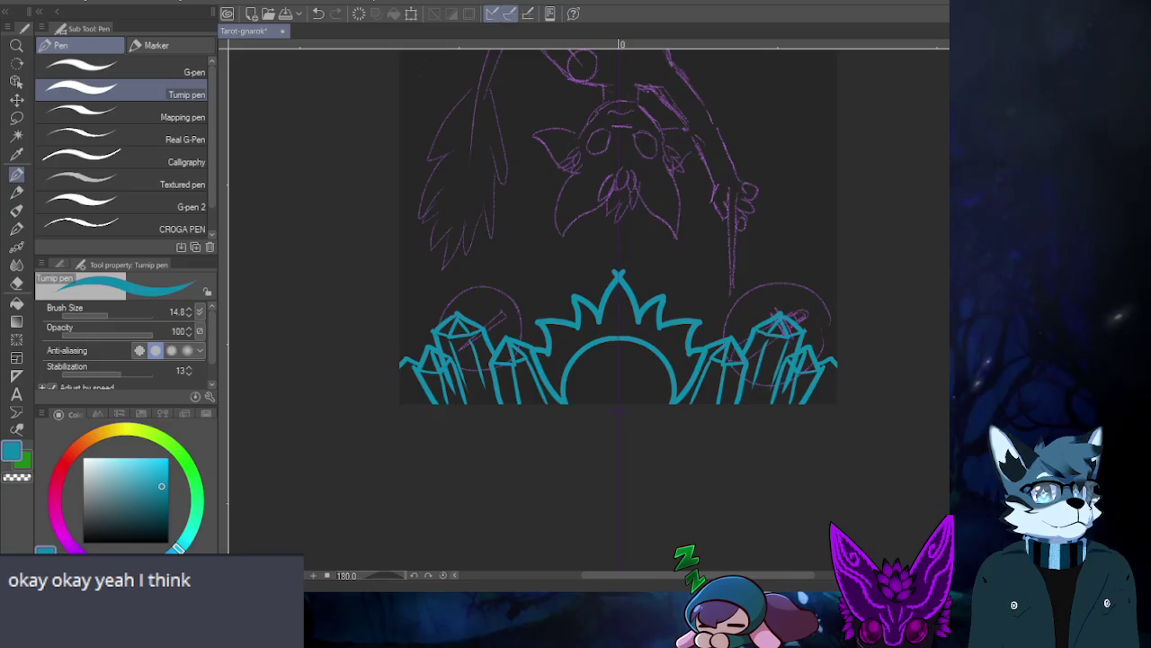
- Reset the canvas rotation to 0° and zoom out to fit the whole card
key("ctrl+at")
scroll(573, 121, "down", 2)
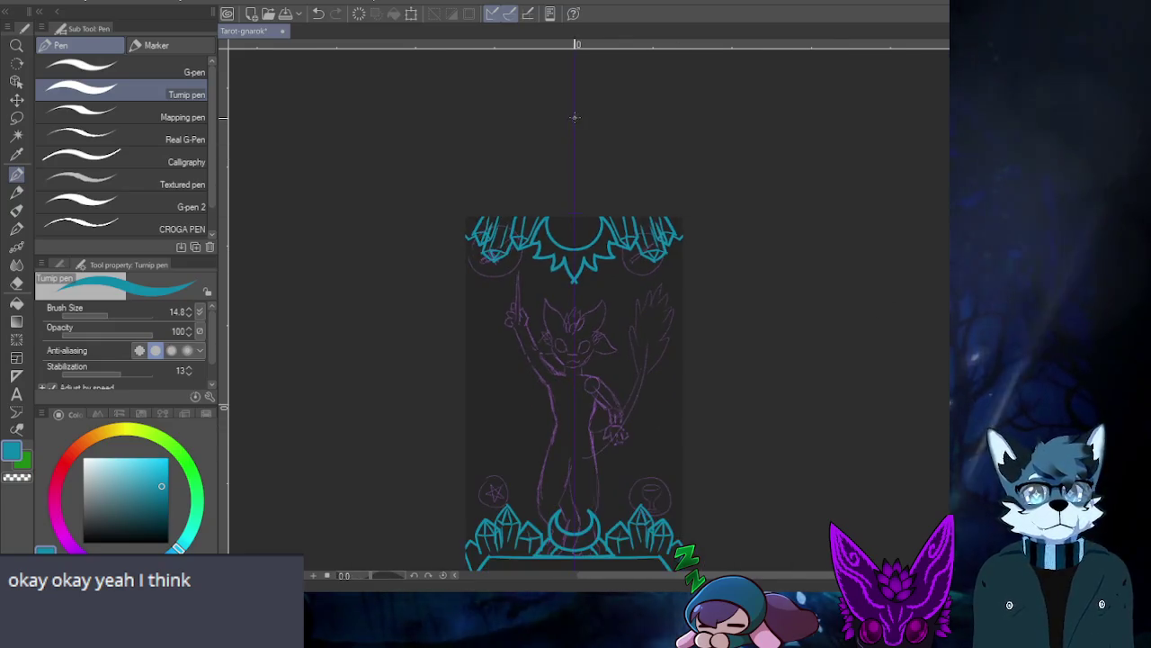
scroll(493, 362, "up", 1)
scroll(493, 361, "down", 2)
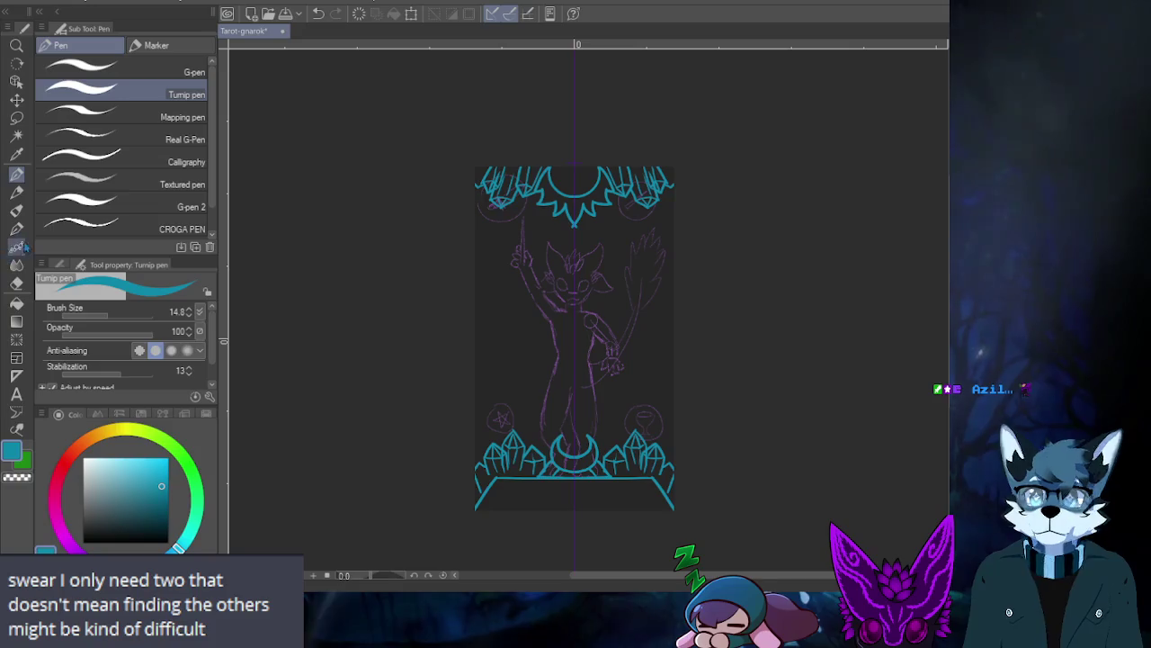
left_click(14, 284)
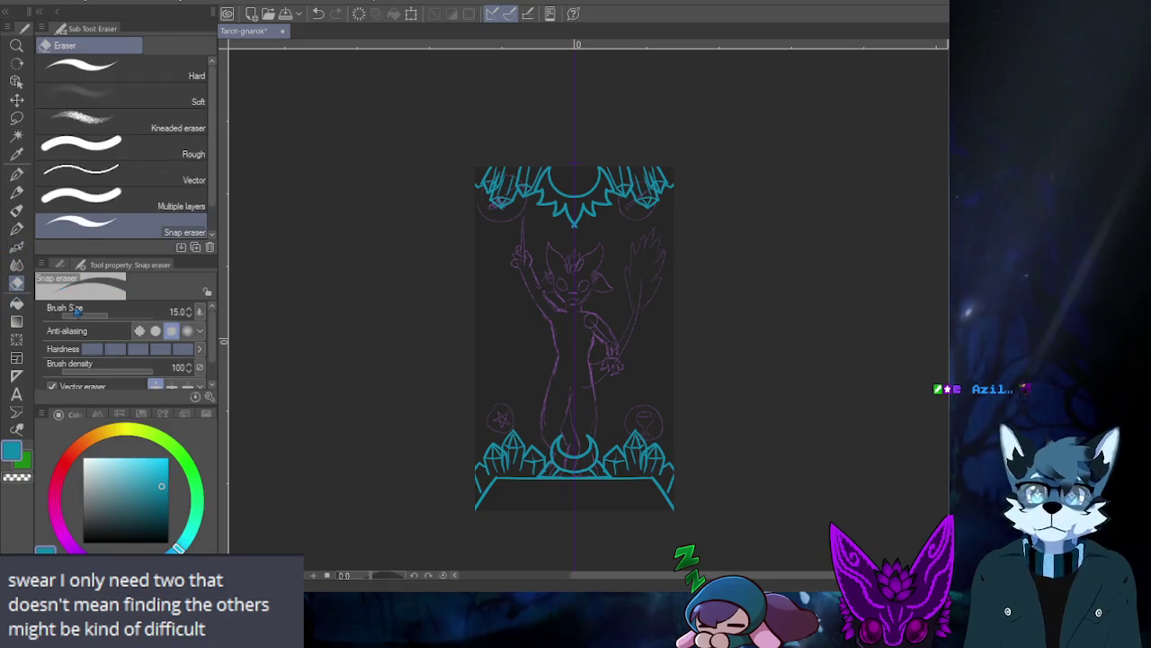
- Raise the Snap eraser size to 57.5 and erase the crystals beside the top sunburst
left_click(477, 189)
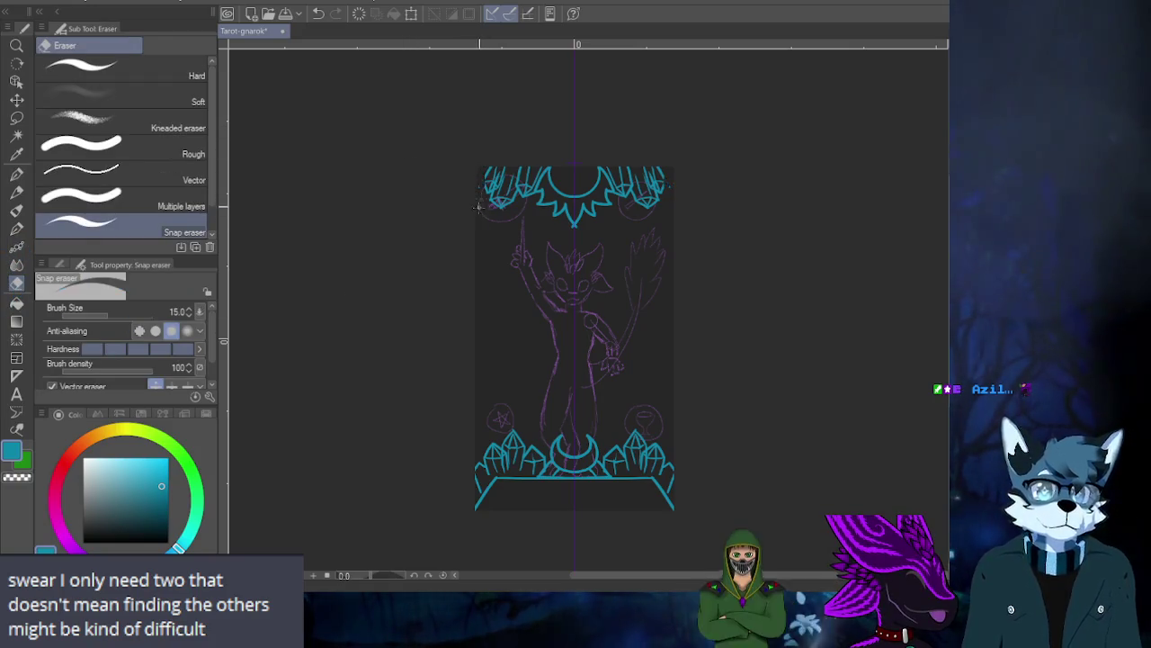
scroll(477, 206, "up", 2)
scroll(543, 175, "up", 2)
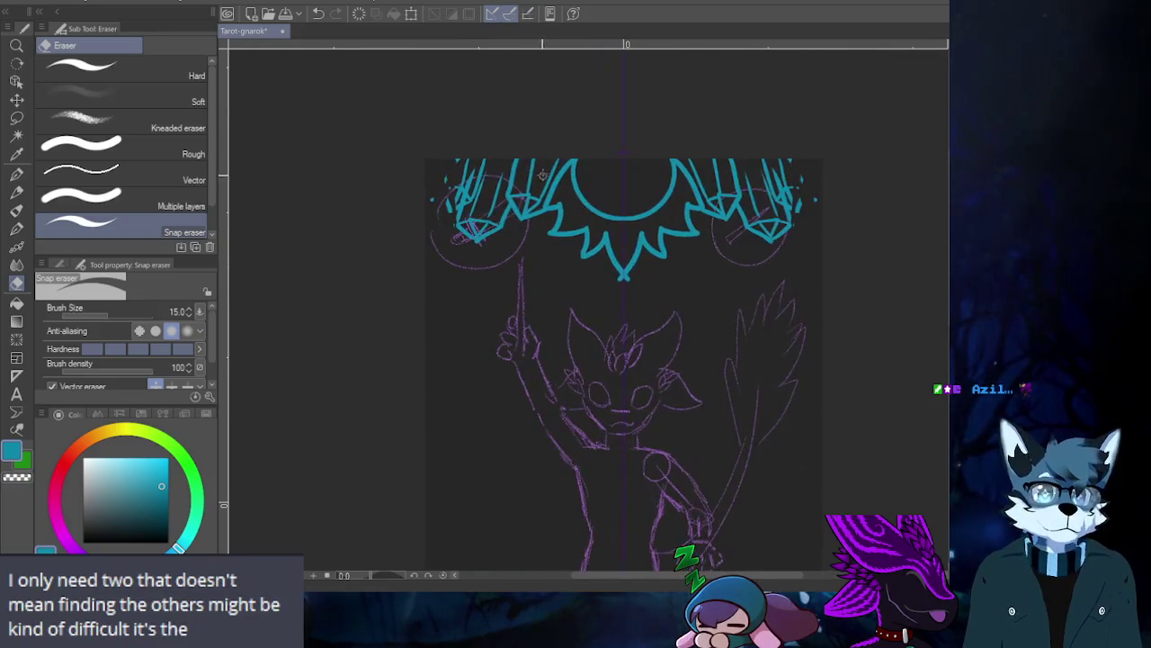
scroll(555, 159, "up", 1)
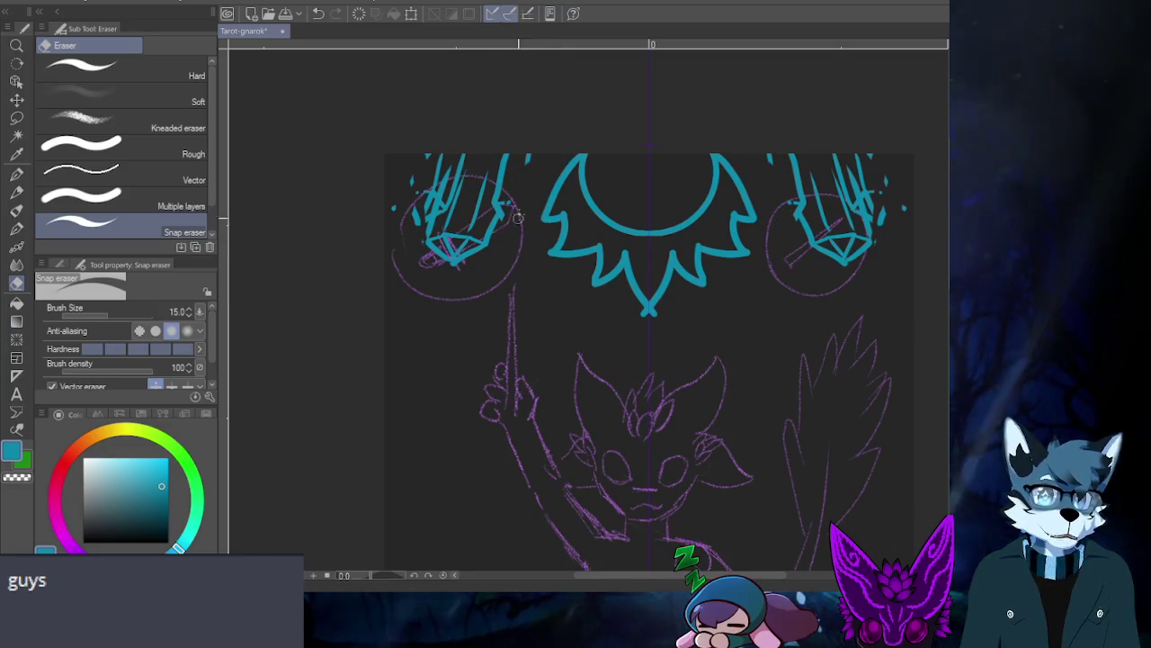
scroll(526, 160, "down", 2)
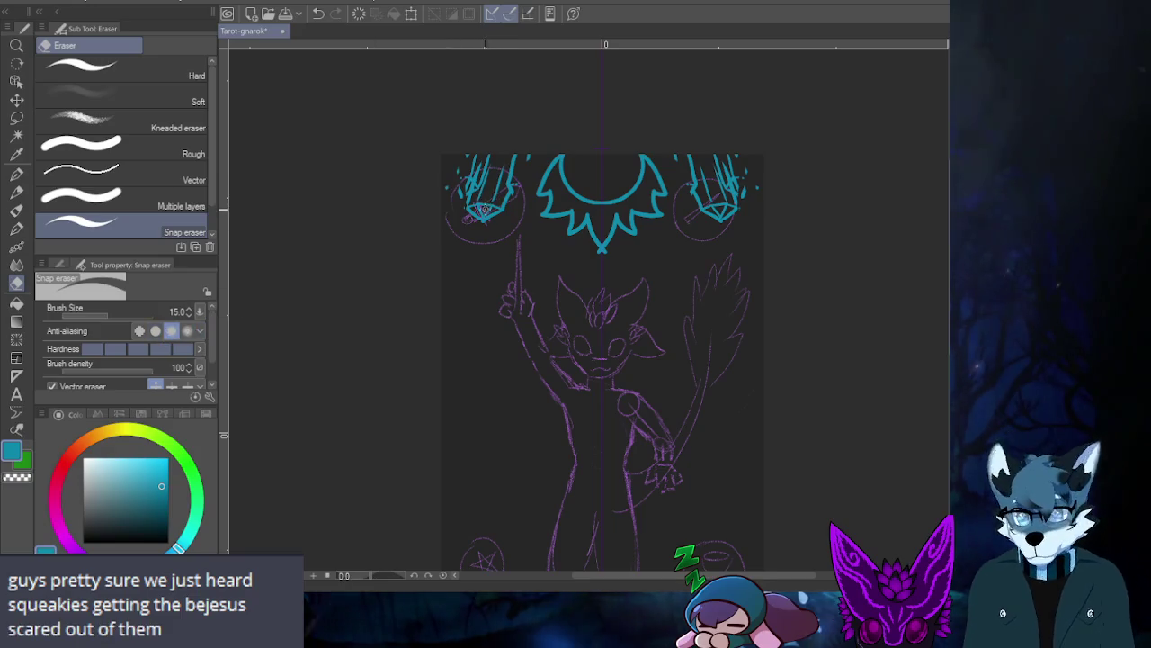
left_click_drag(493, 231, 486, 210)
left_click_drag(520, 160, 467, 216)
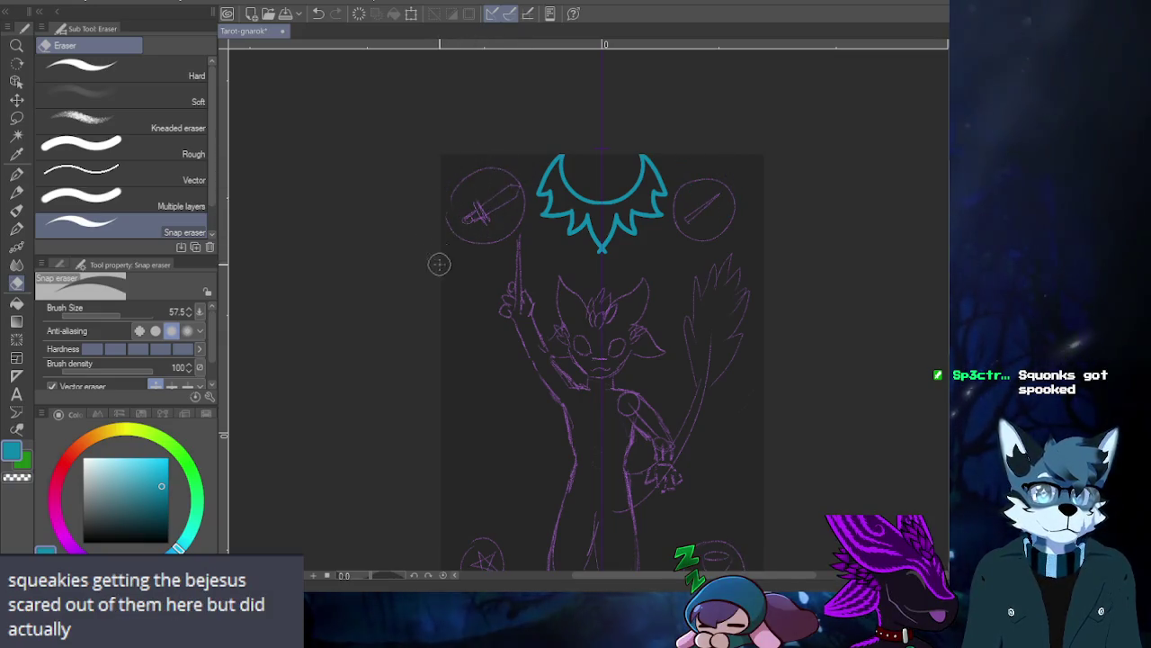
scroll(501, 367, "down", 5)
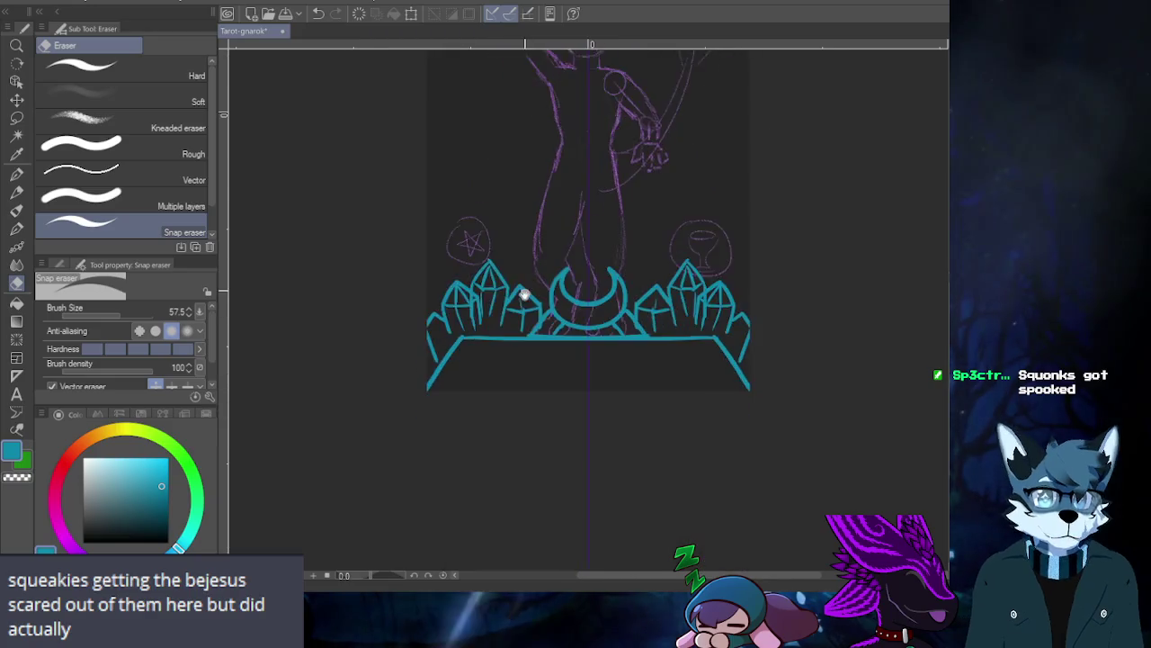
scroll(519, 385, "up", 2)
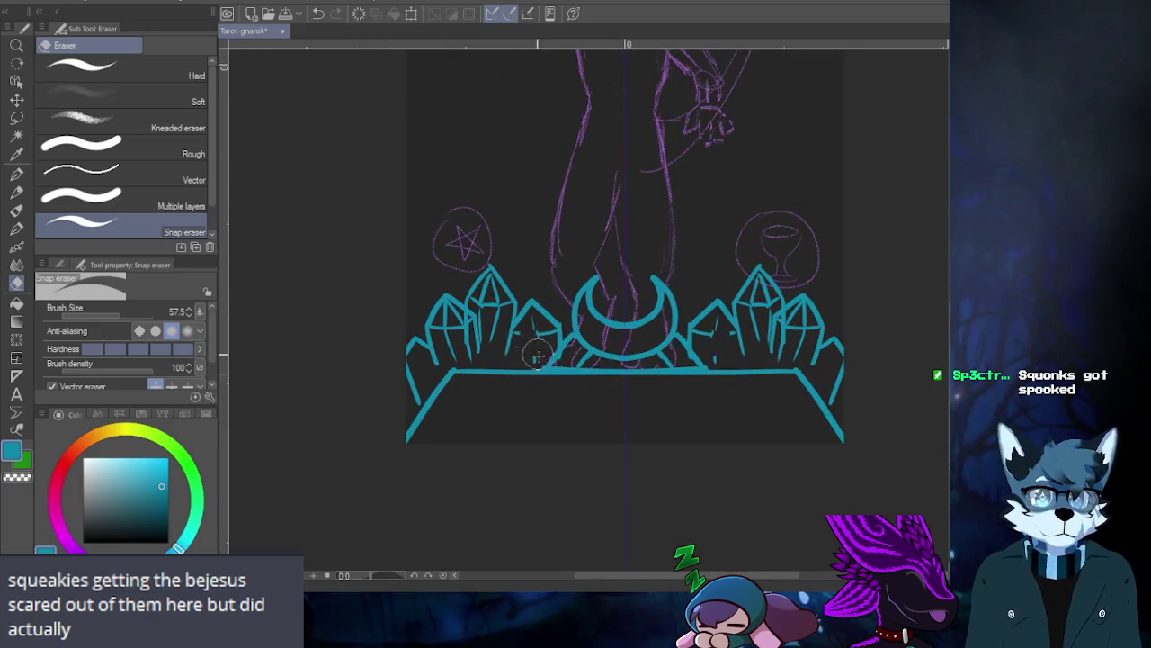
- Erase the table line under the moon and the remaining bottom crystals and frame lines
left_click(537, 365)
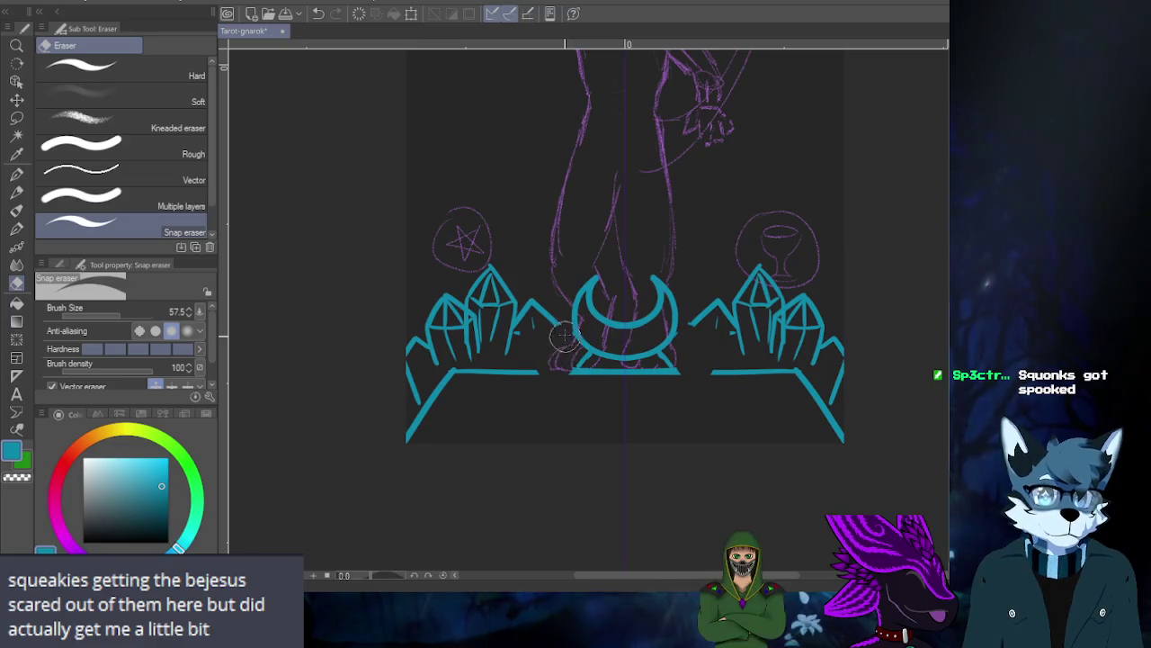
left_click_drag(565, 362, 586, 360)
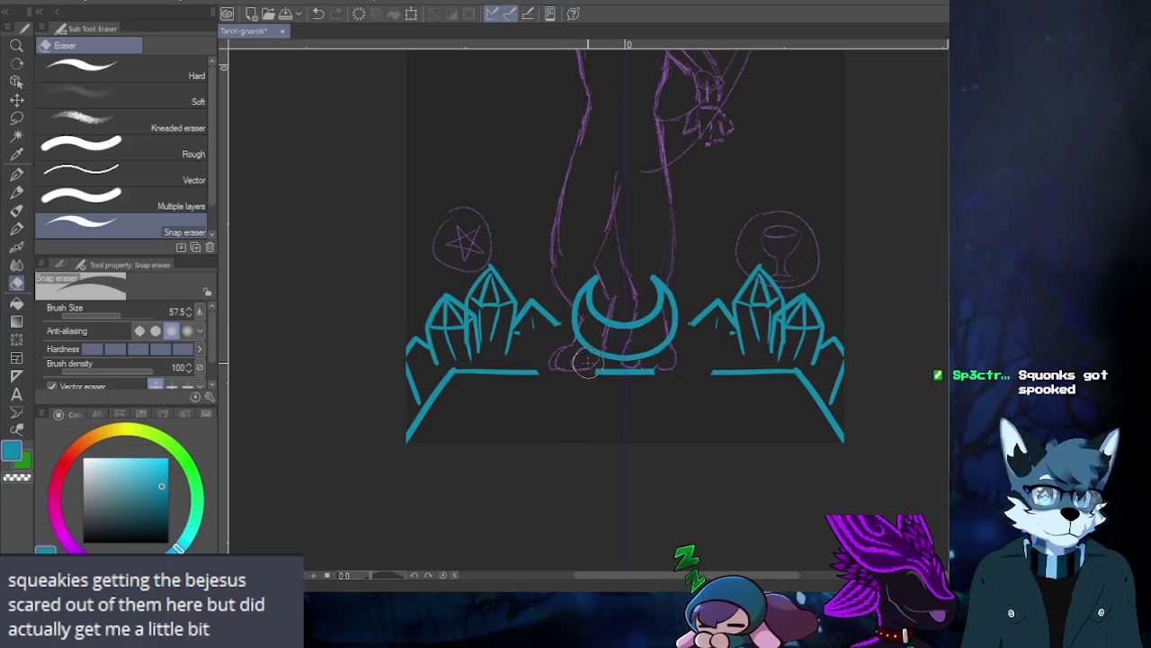
left_click(706, 315)
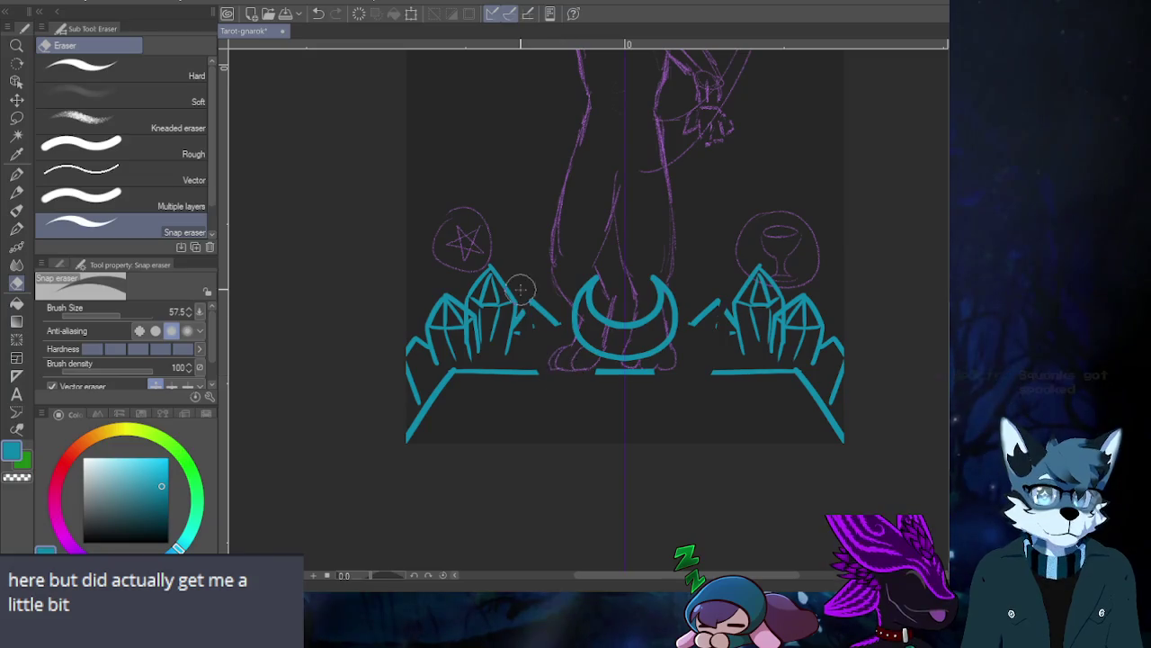
left_click(550, 307)
left_click_drag(514, 389, 495, 257)
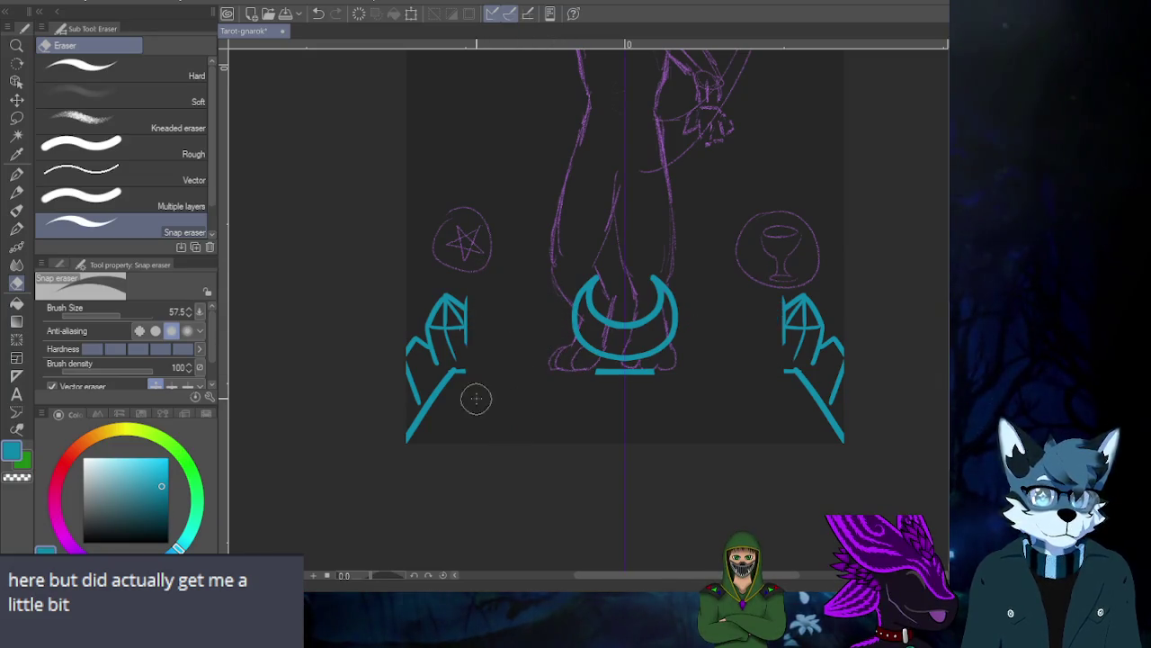
left_click(449, 319)
left_click_drag(437, 304, 411, 437)
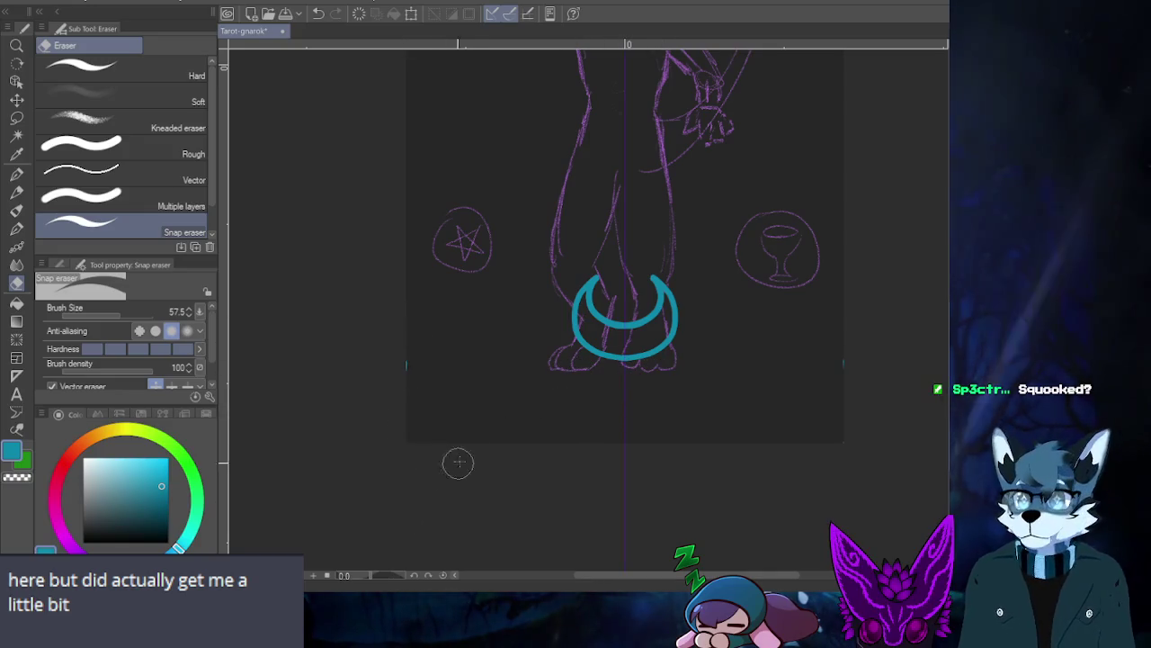
- Toggle between pen and eraser while zooming to check the cleaned-up card
scroll(481, 450, "down", 3)
scroll(461, 395, "up", 2)
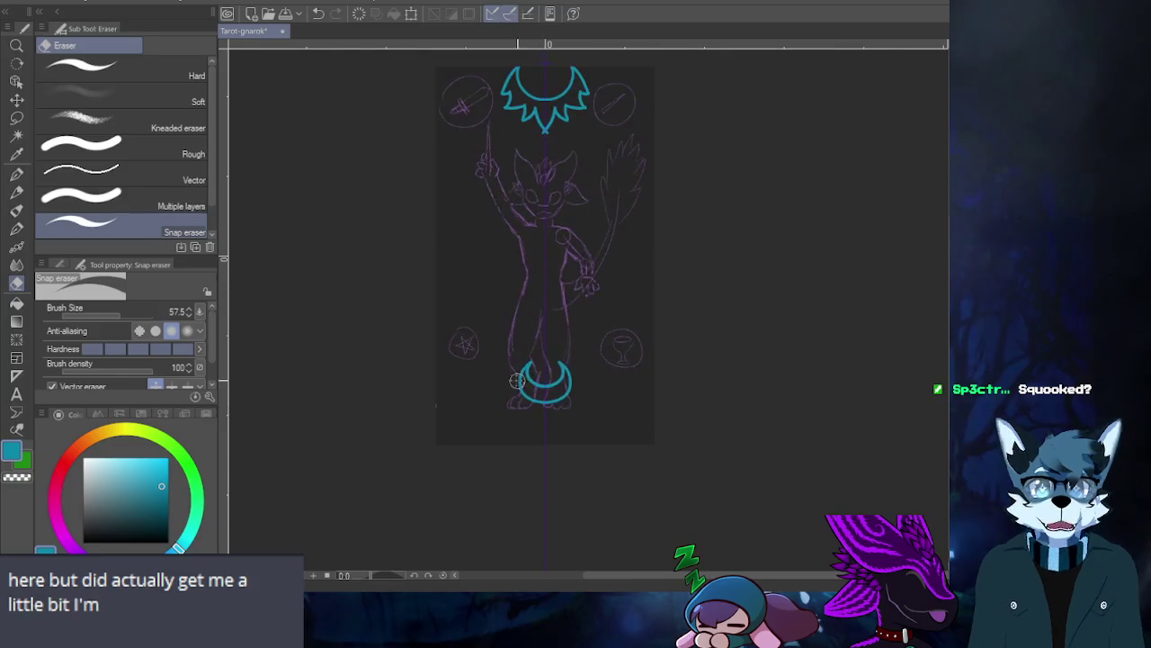
scroll(454, 446, "up", 2)
key("p")
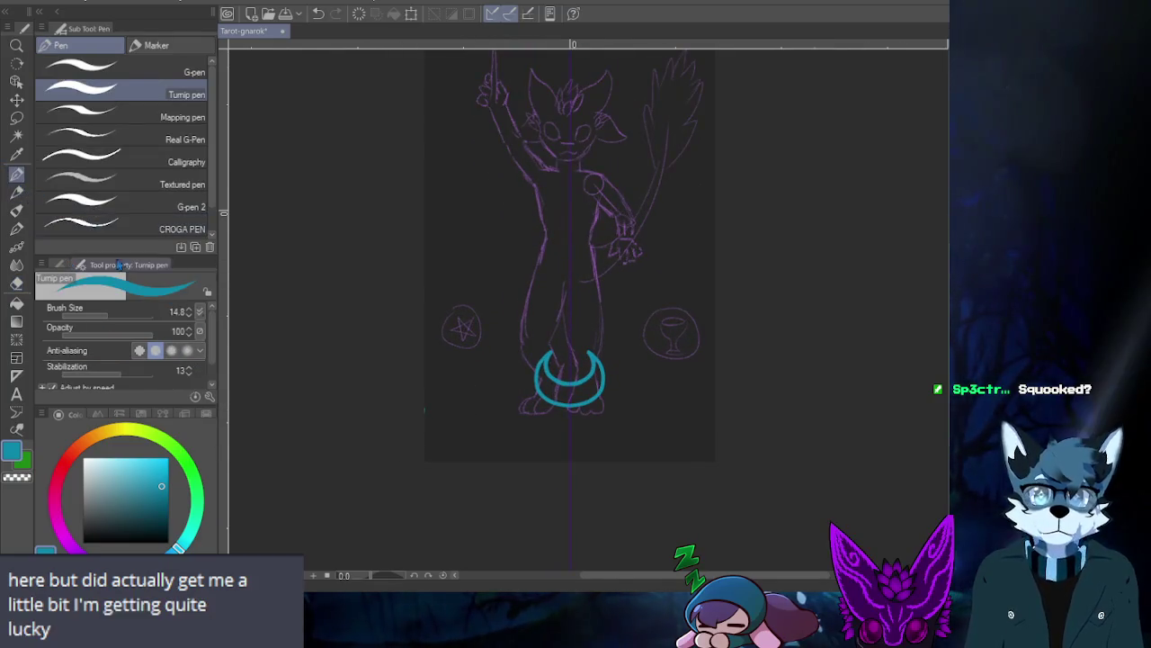
scroll(503, 426, "down", 2)
scroll(503, 425, "up", 1)
scroll(446, 412, "up", 1)
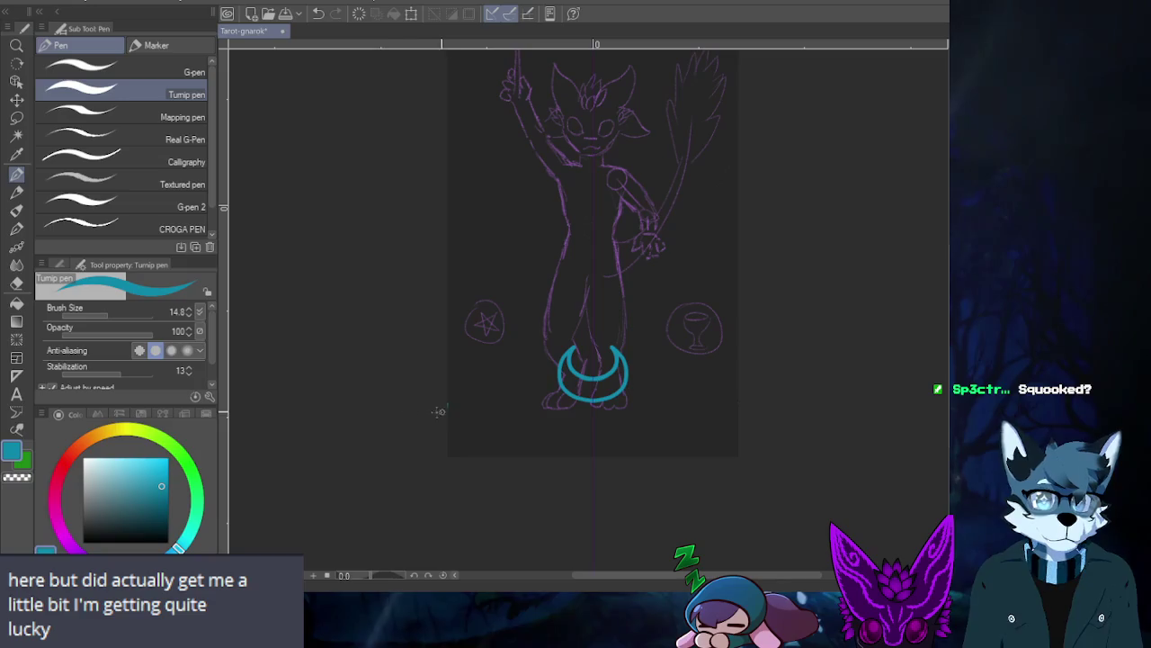
key("e")
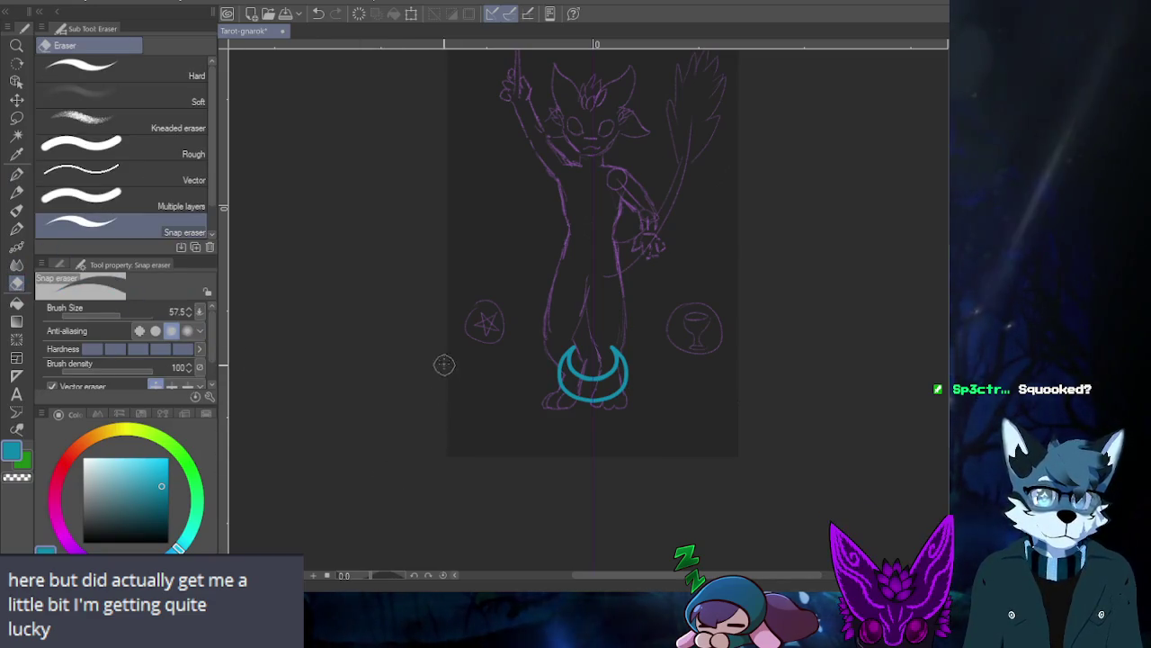
scroll(447, 411, "up", 1)
scroll(447, 411, "up", 2)
scroll(442, 387, "up", 1)
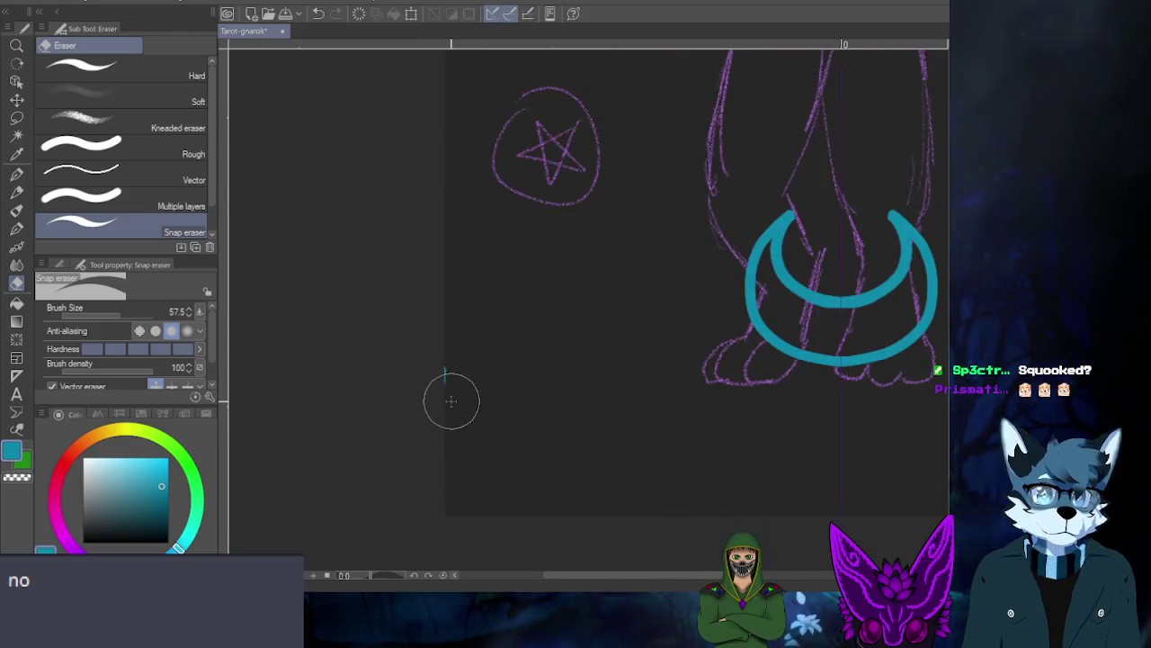
scroll(454, 396, "down", 2)
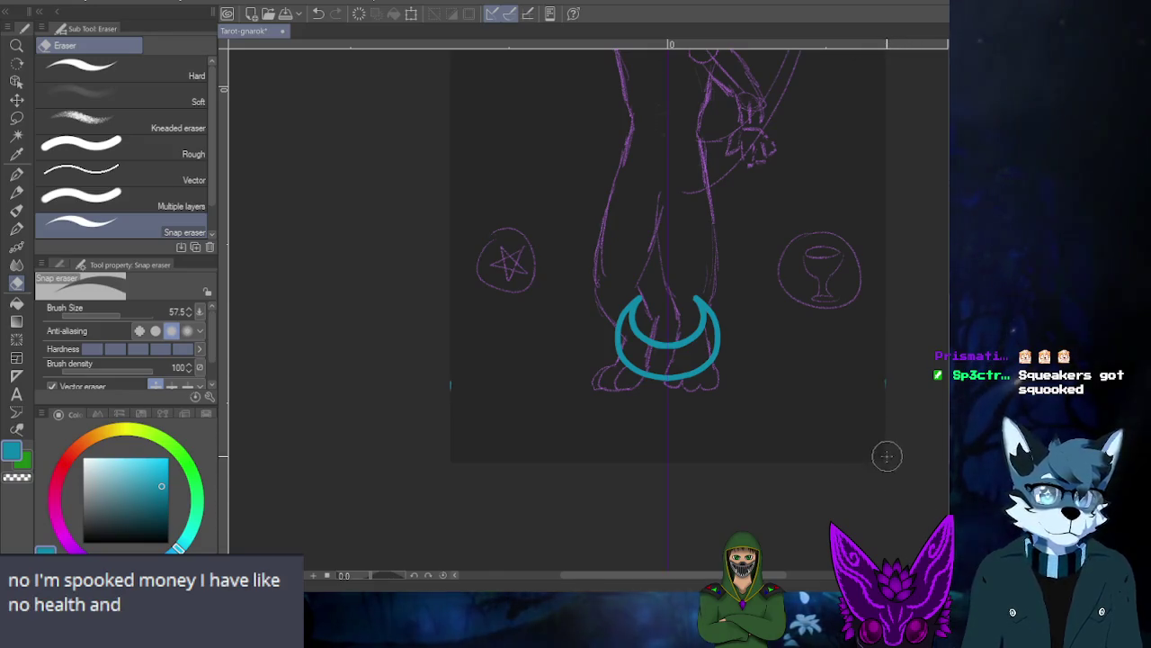
- Move the teal ink layer up and right, then undo the move
left_click(16, 98)
left_click_drag(483, 406, 579, 342)
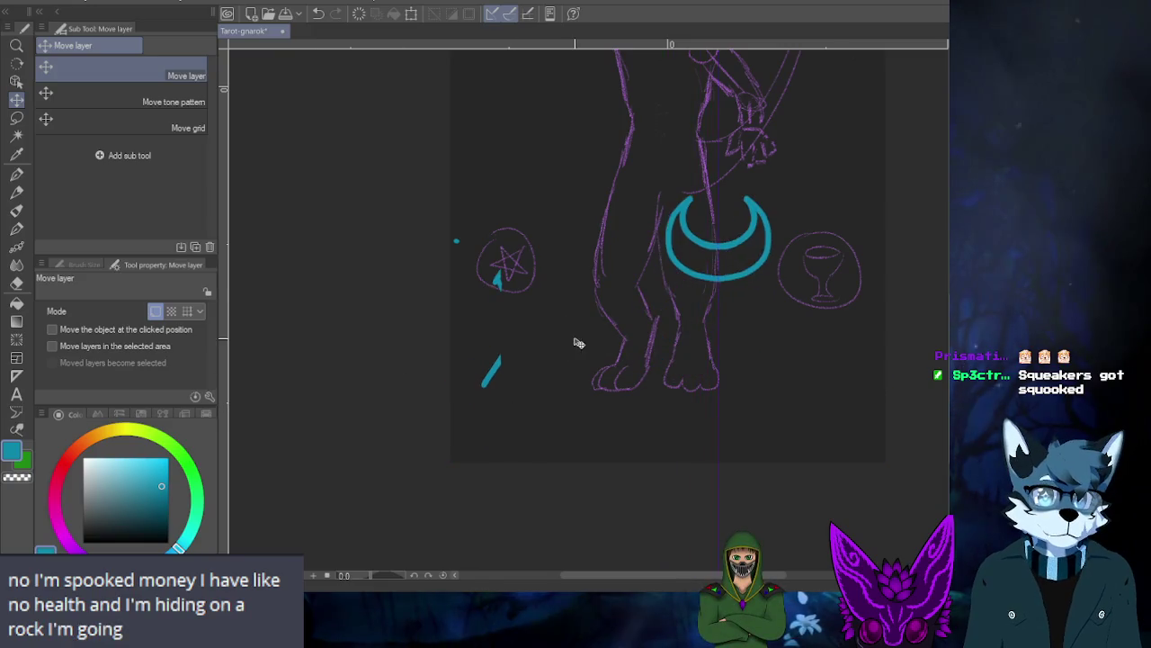
key("ctrl+z")
scroll(522, 414, "down", 2)
scroll(532, 393, "down", 2)
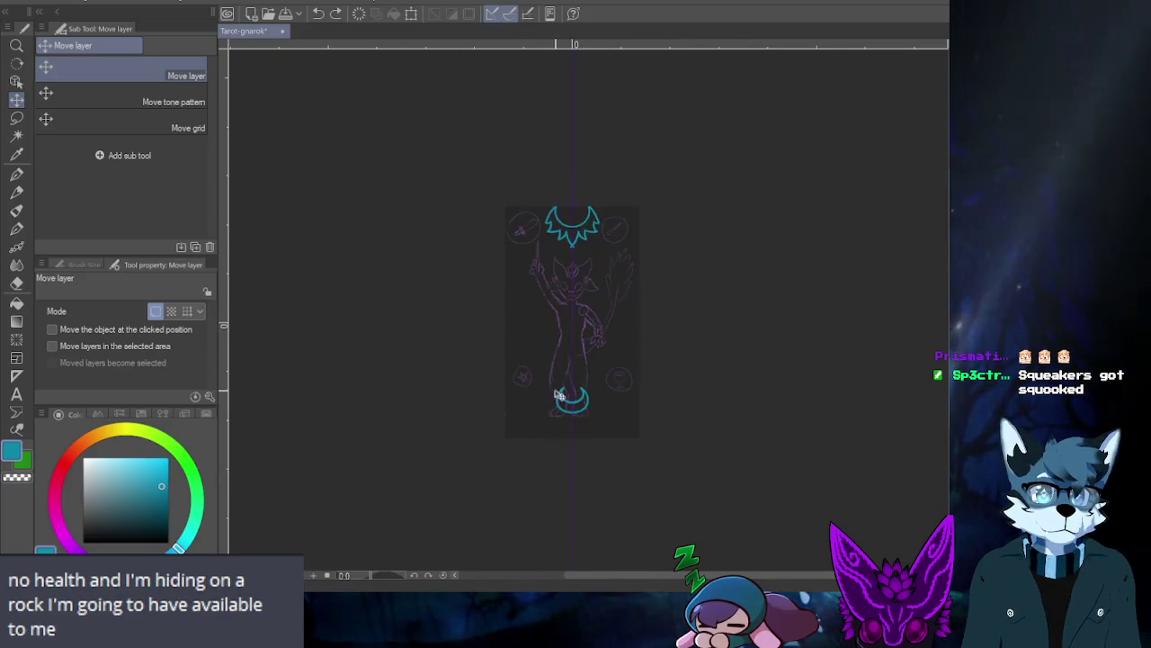
scroll(557, 377, "up", 2)
scroll(551, 487, "up", 1)
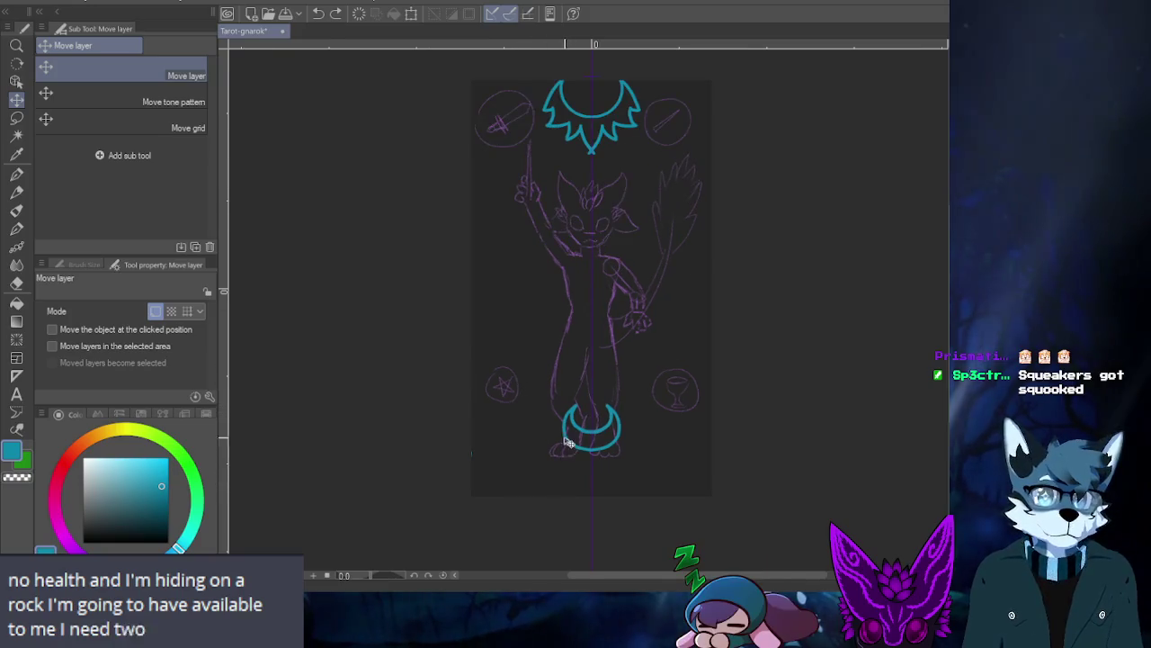
scroll(529, 463, "up", 1)
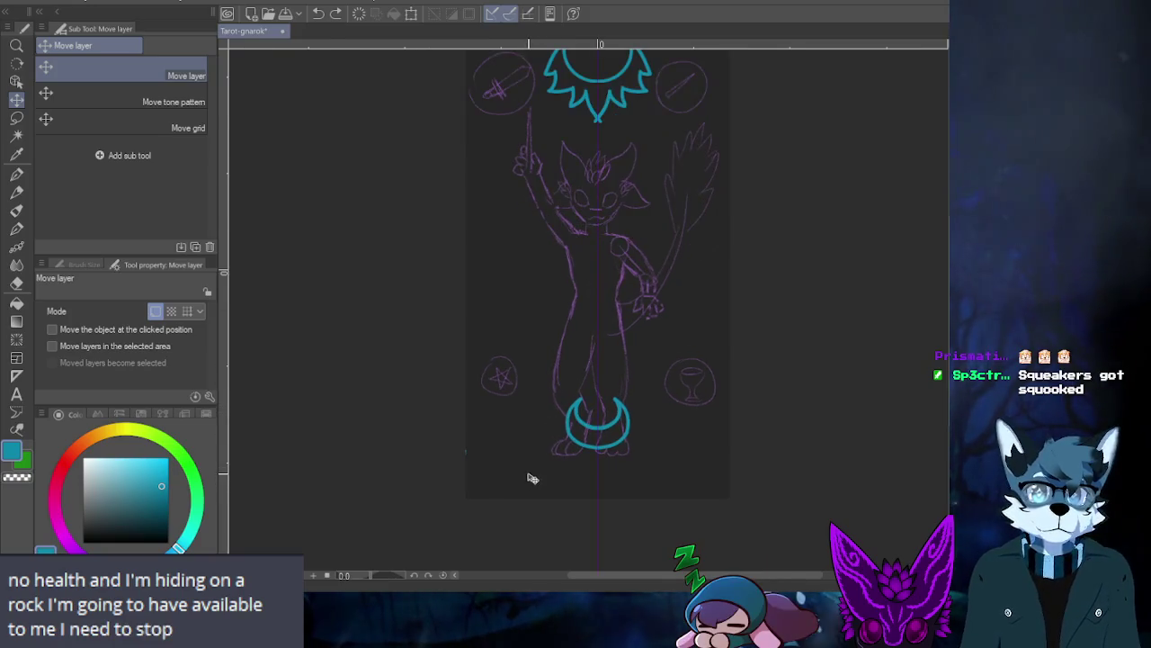
- Lasso the sun and moon areas, invert, test and undo a transform shift, then deselect
left_click(16, 117)
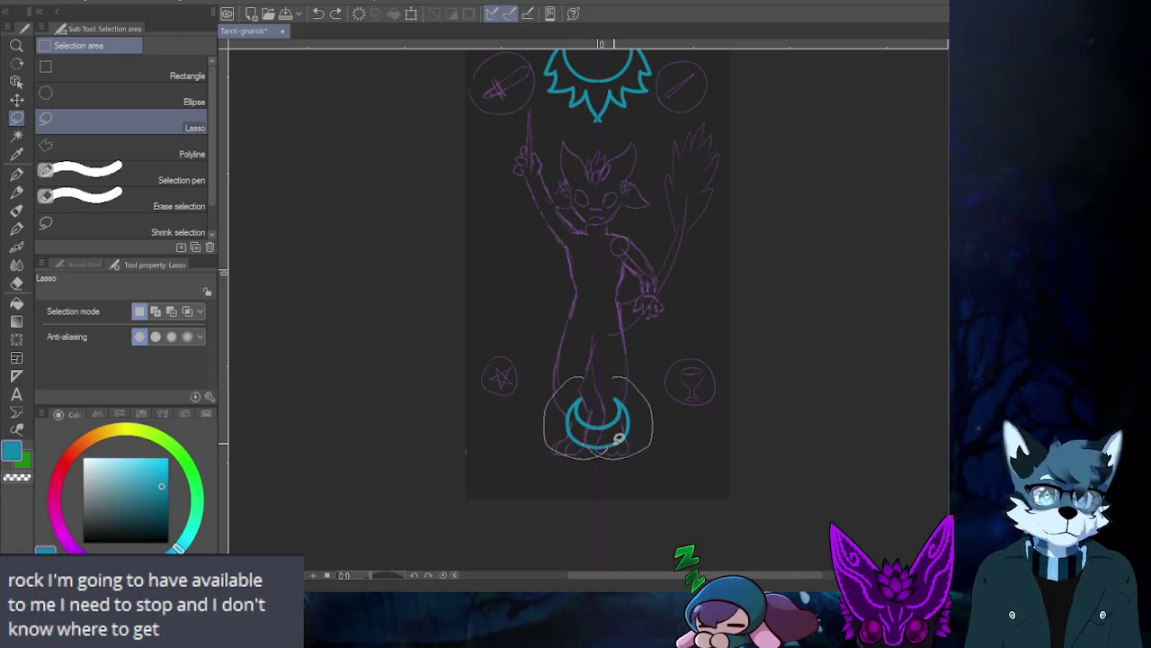
left_click_drag(559, 388, 634, 428)
scroll(557, 163, "down", 2)
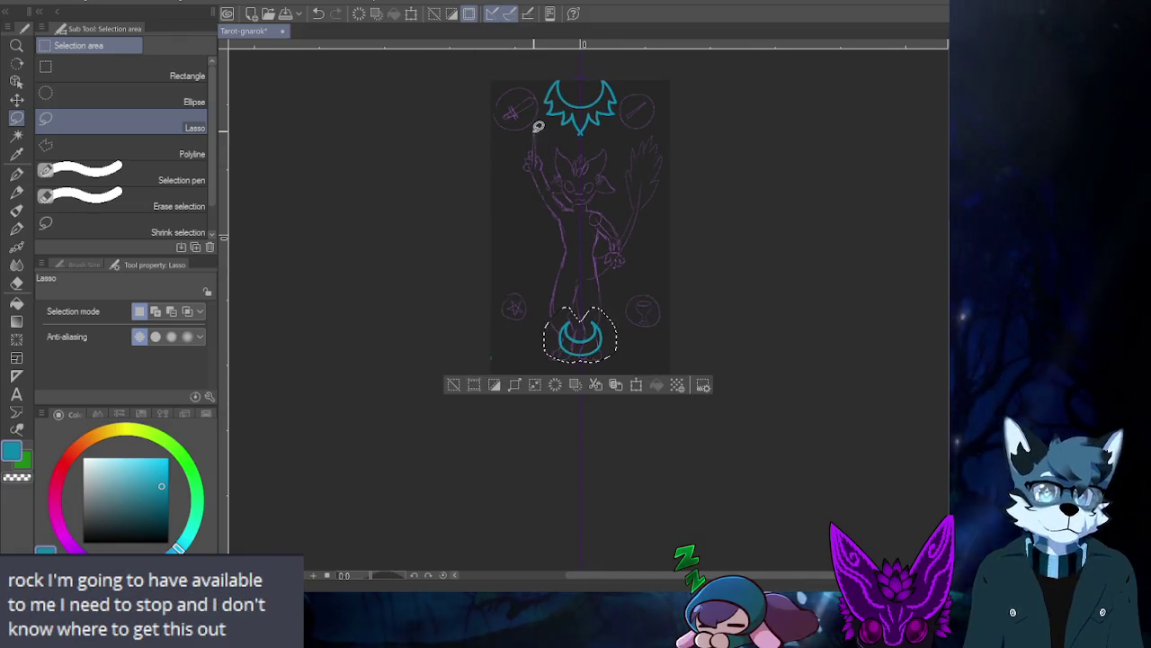
left_click_drag(566, 54, 544, 127)
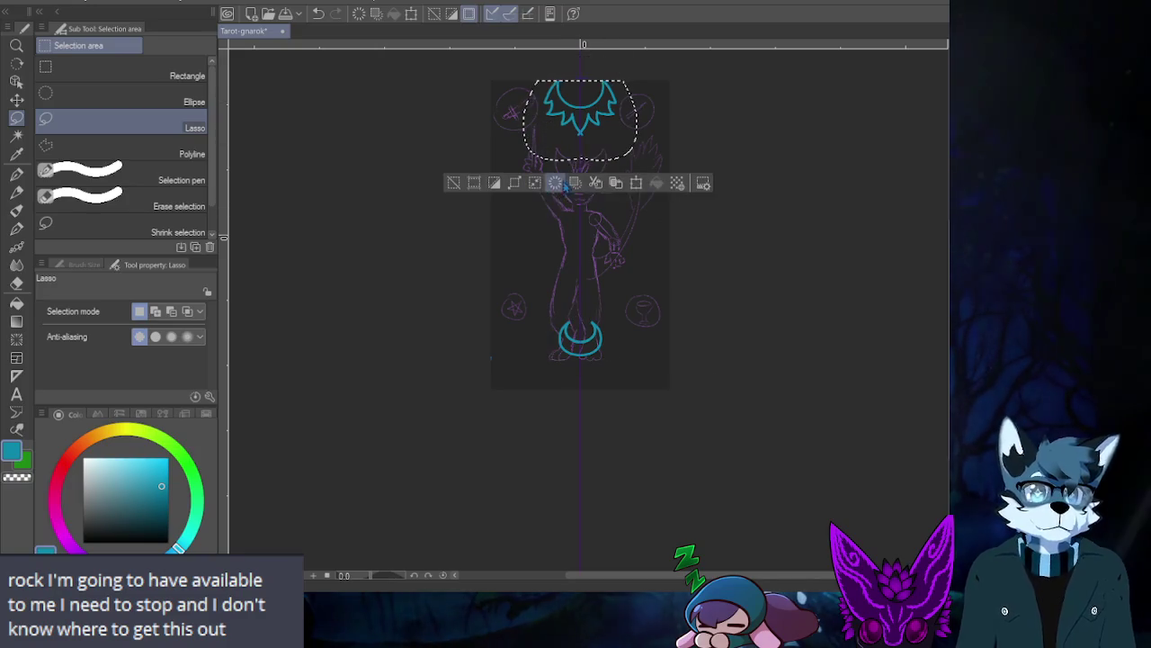
left_click_drag(574, 304, 592, 336, "shift")
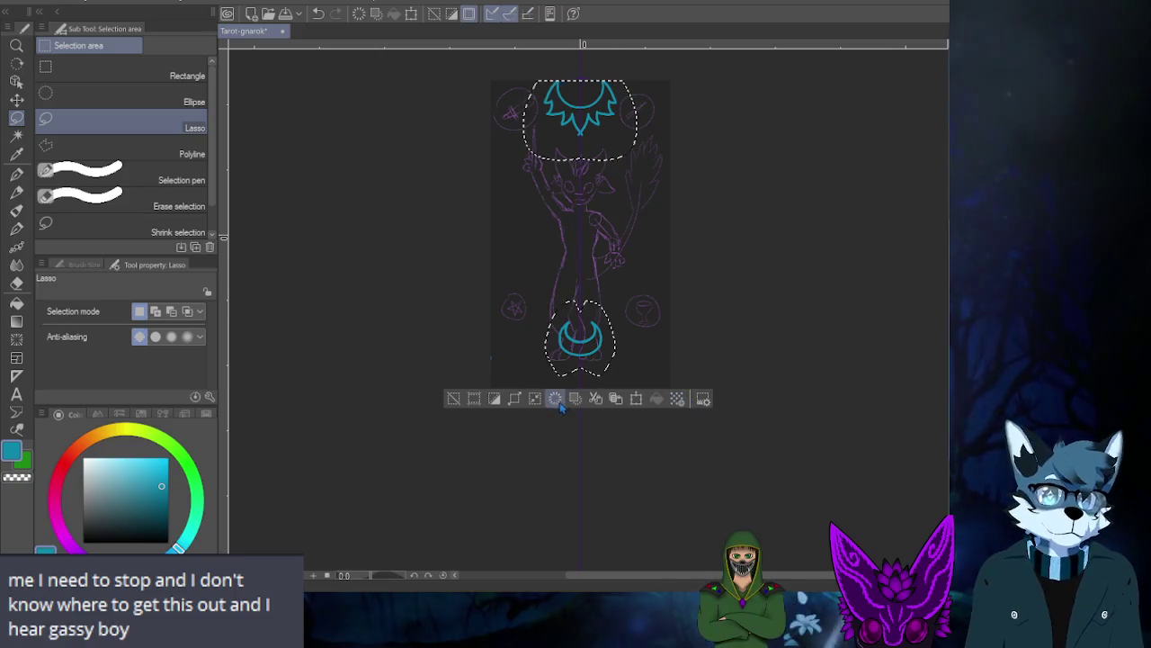
left_click(494, 401)
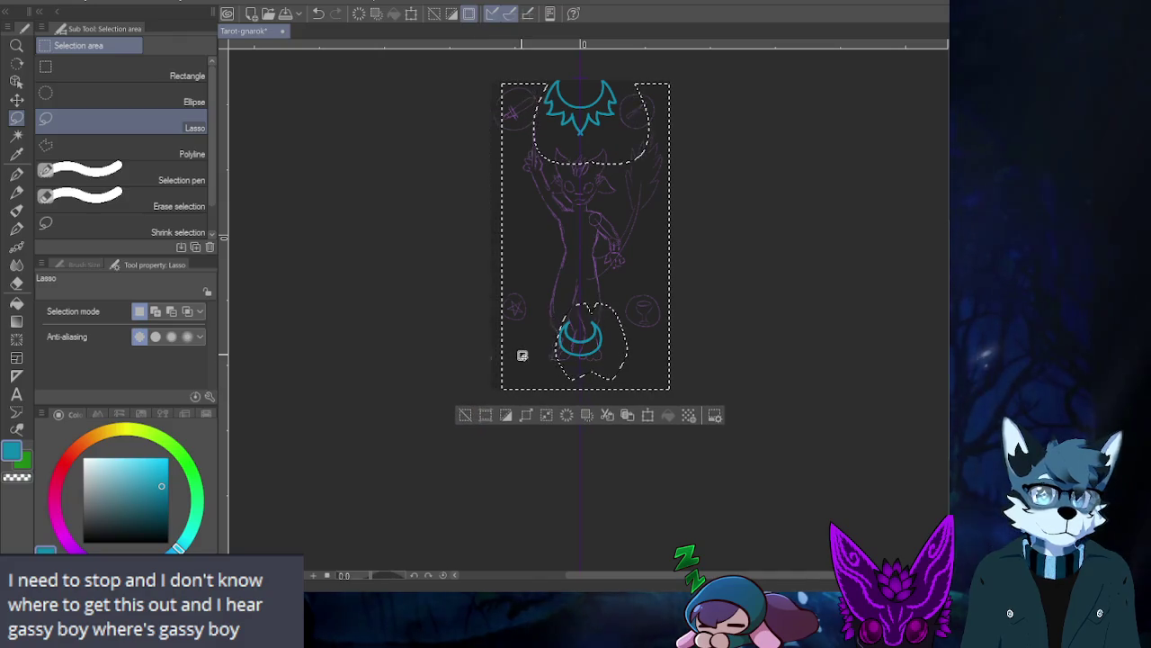
key("ctrl+z")
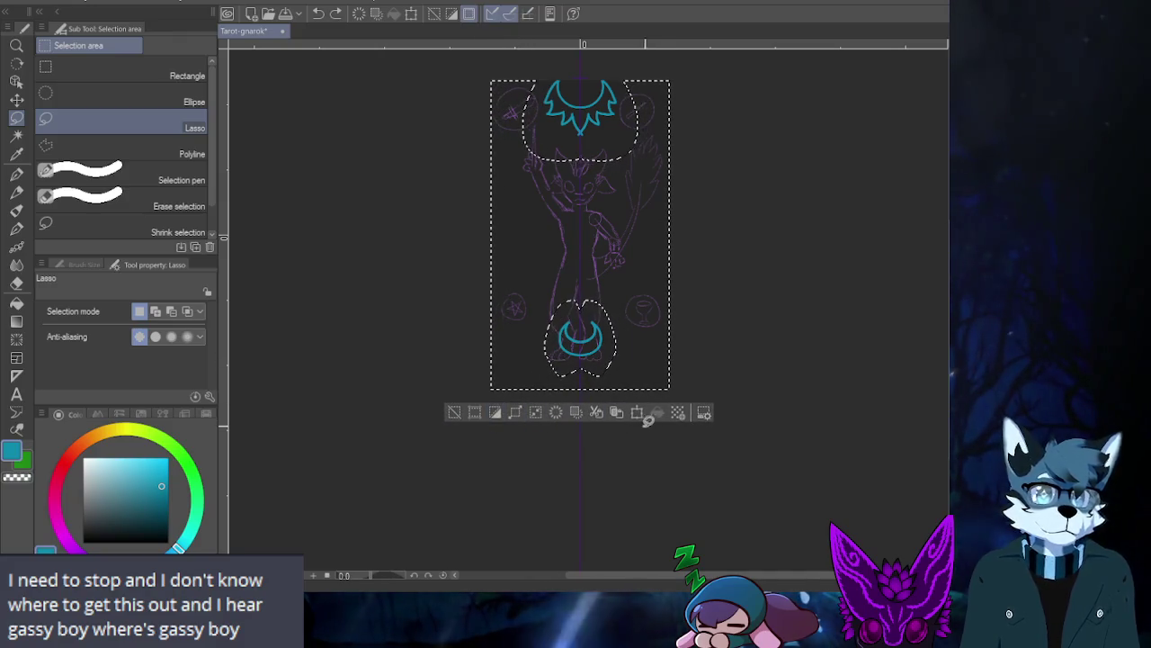
left_click(637, 412)
left_click_drag(505, 352, 555, 357)
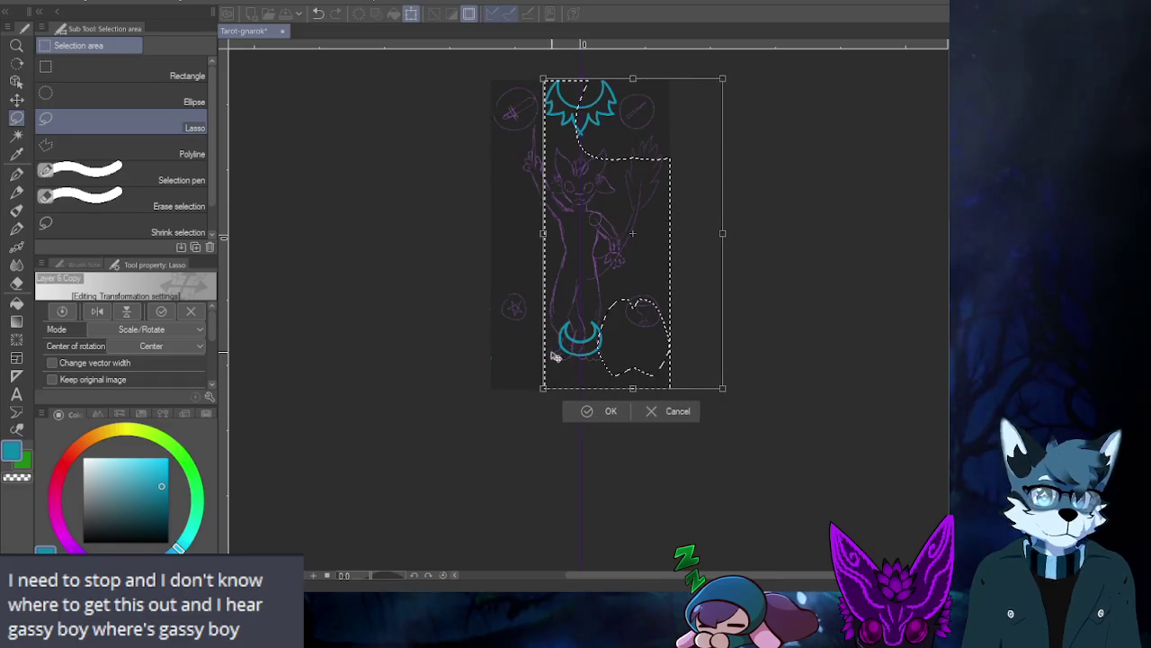
key("ctrl+z")
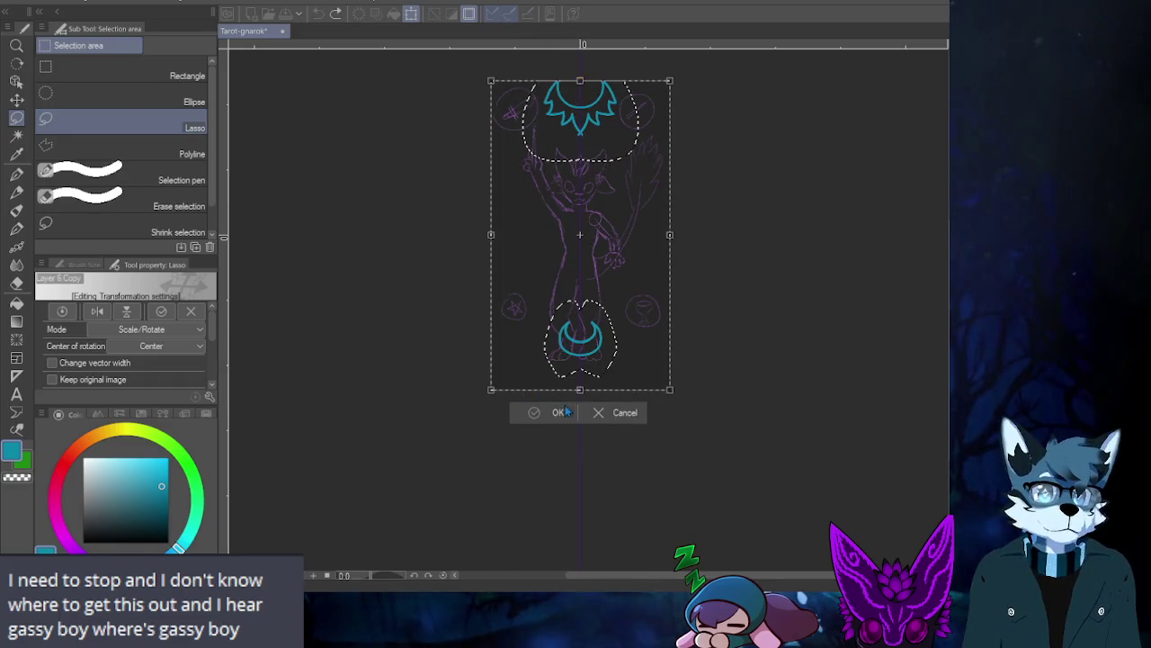
left_click(612, 419)
key("ctrl+d")
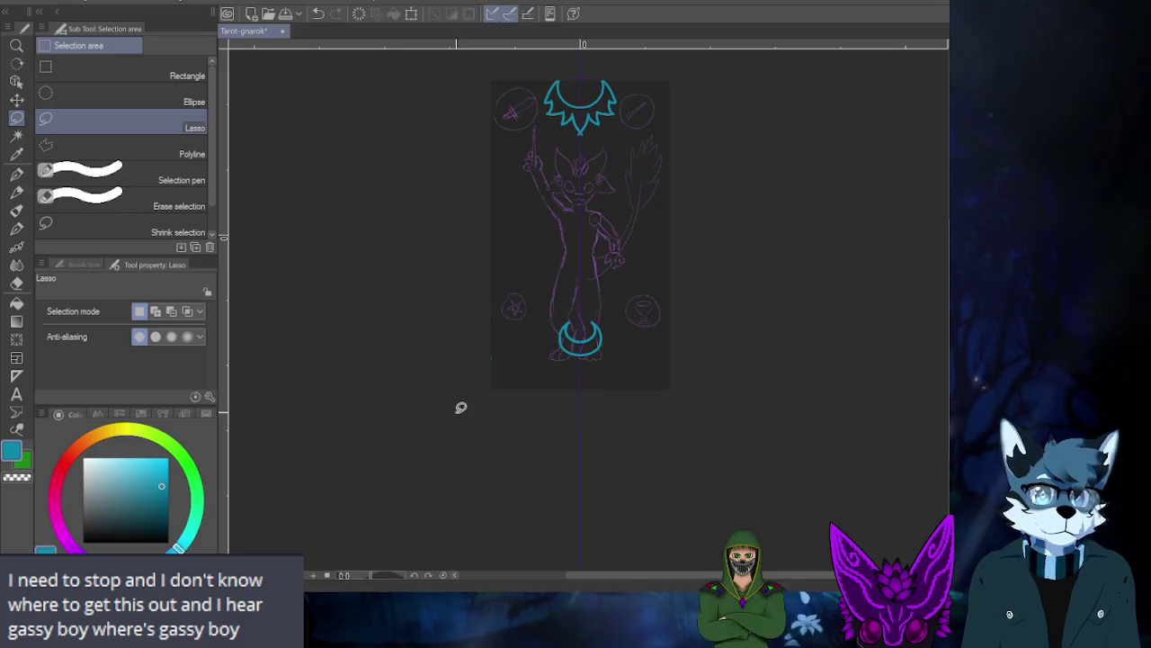
scroll(513, 257, "up", 2)
scroll(483, 462, "up", 1)
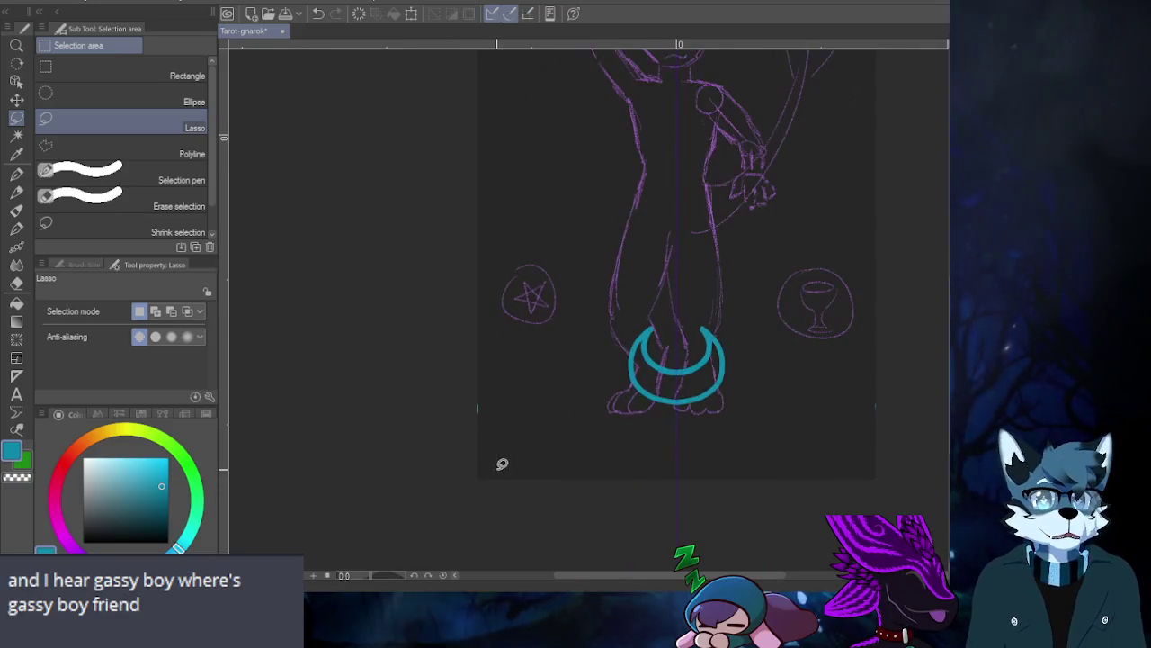
scroll(518, 466, "down", 2)
scroll(507, 497, "up", 1)
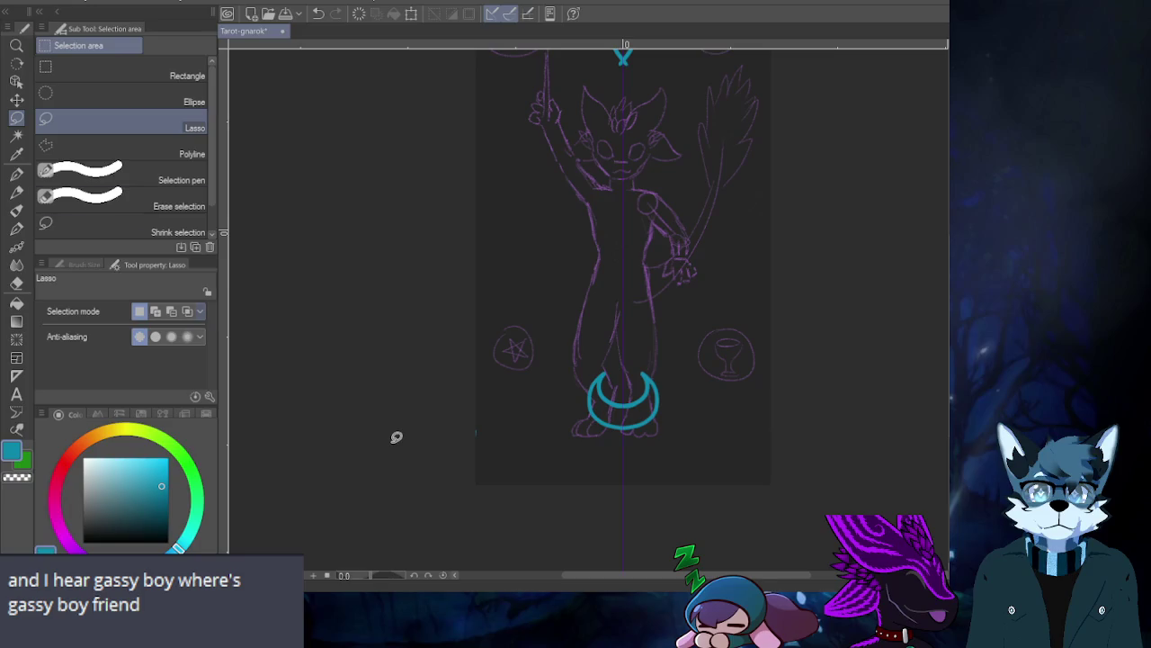
left_click(16, 99)
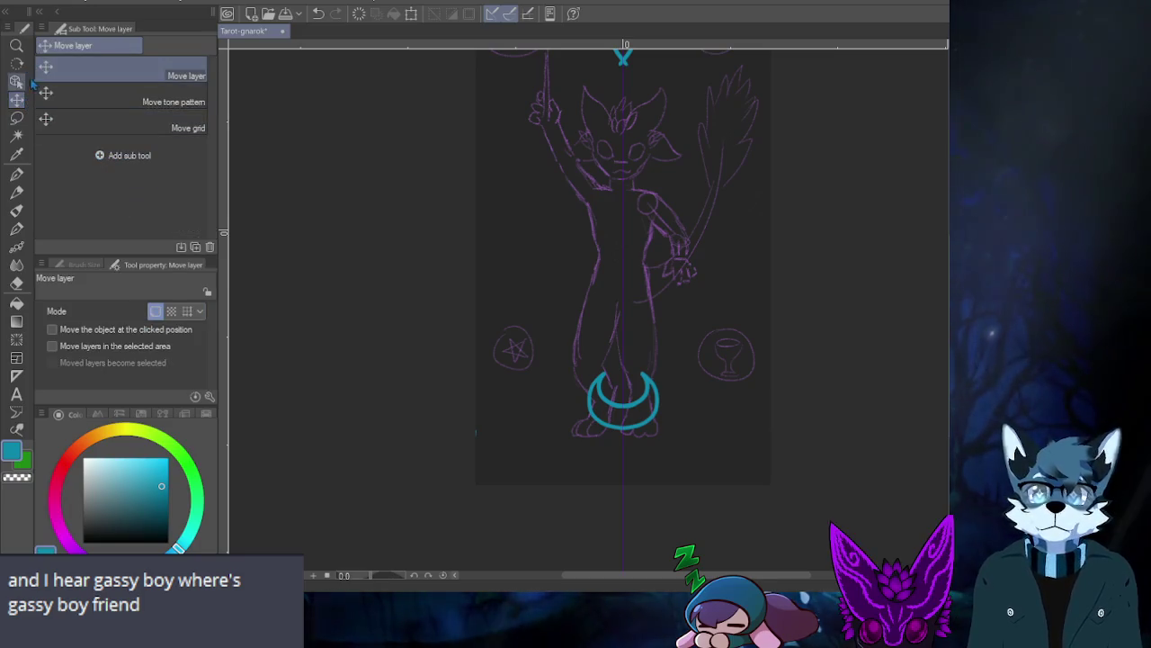
left_click(16, 81)
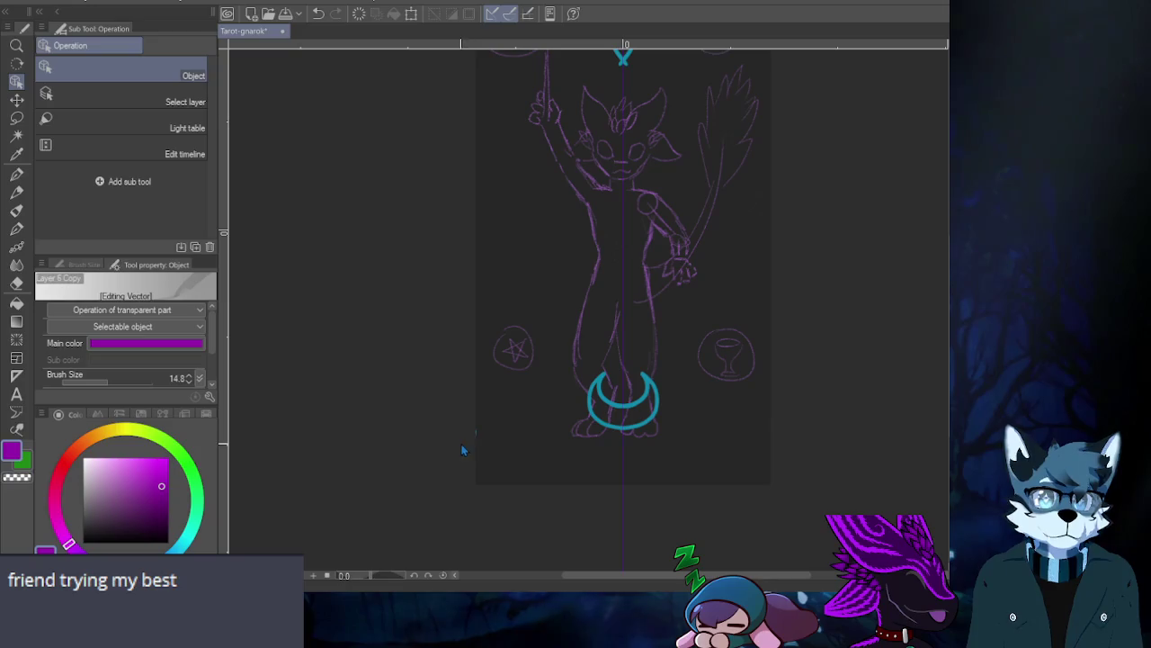
left_click(485, 465)
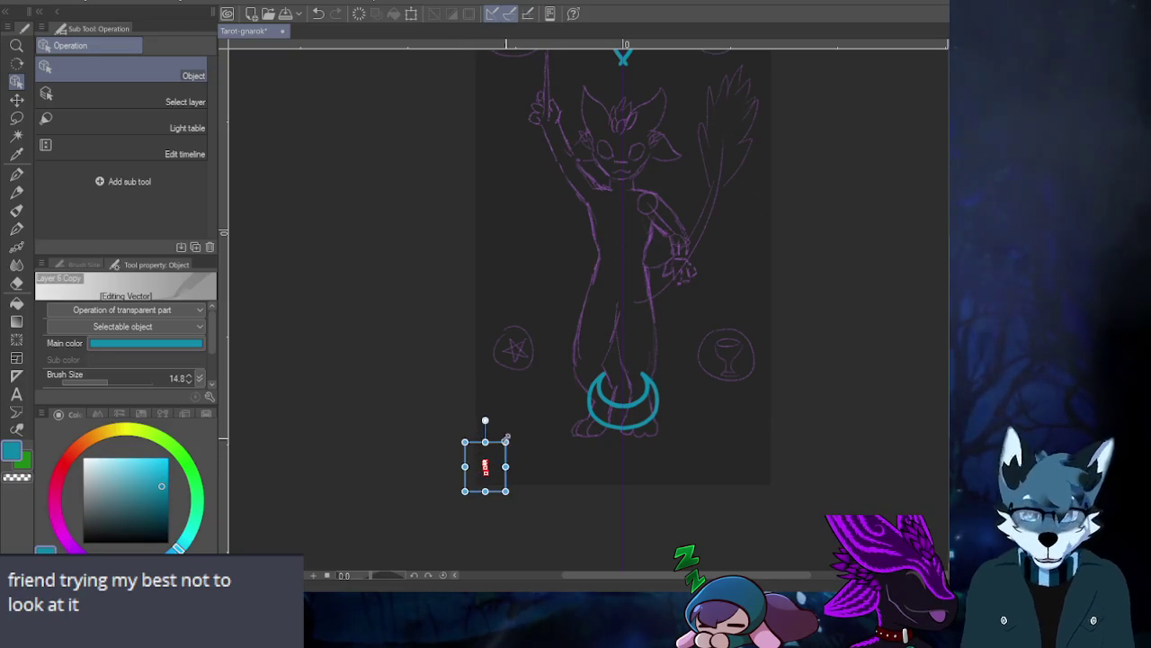
left_click(763, 441)
left_click(771, 440)
left_click(739, 487)
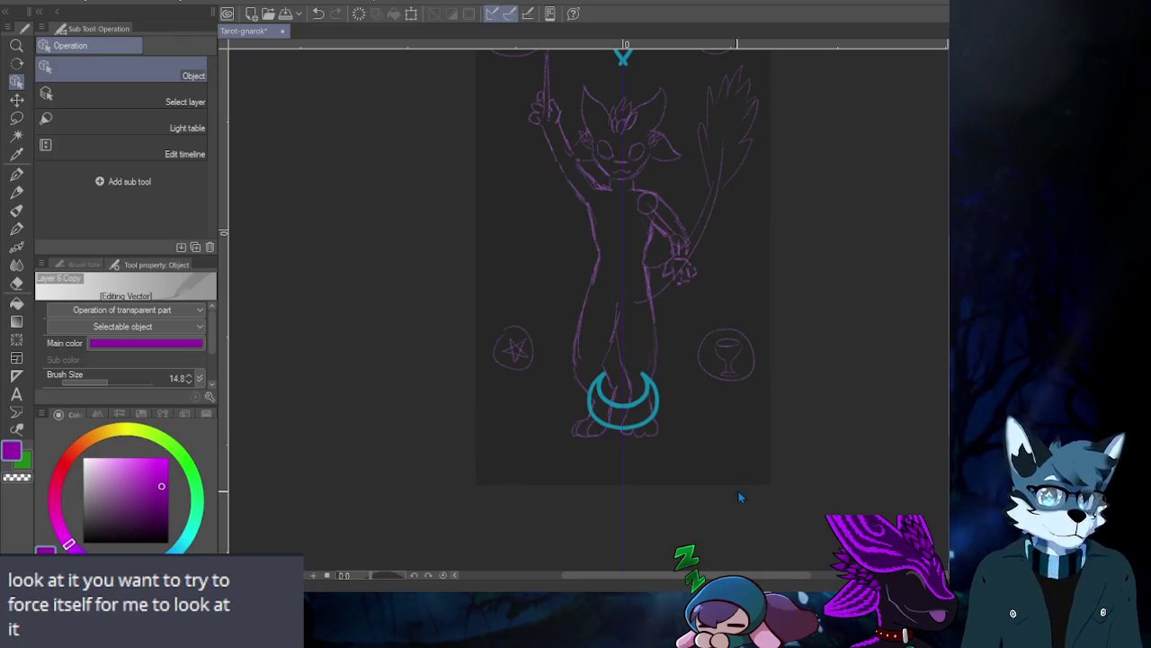
left_click(477, 484)
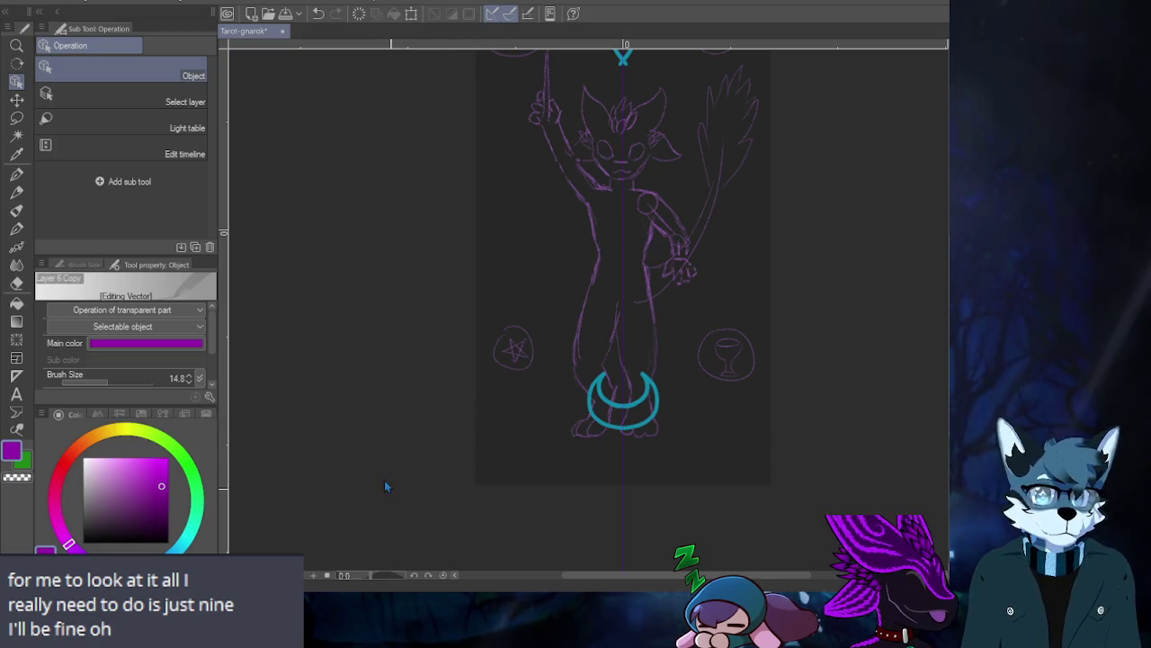
left_click(426, 499)
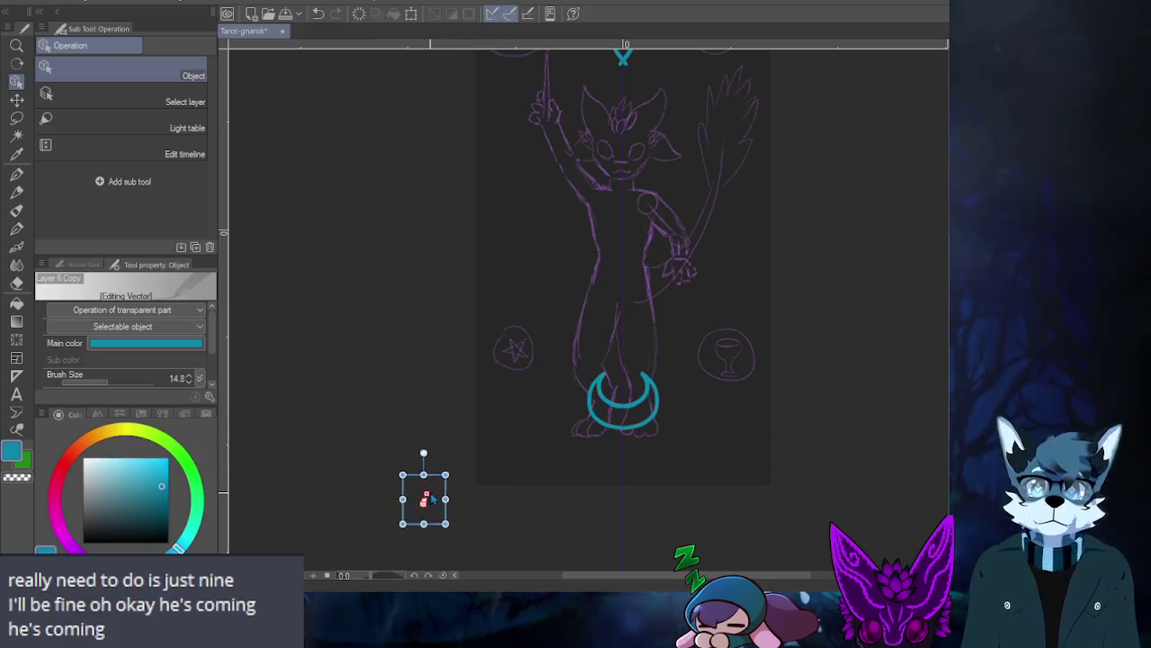
left_click(491, 439)
left_click_drag(486, 271, 493, 322)
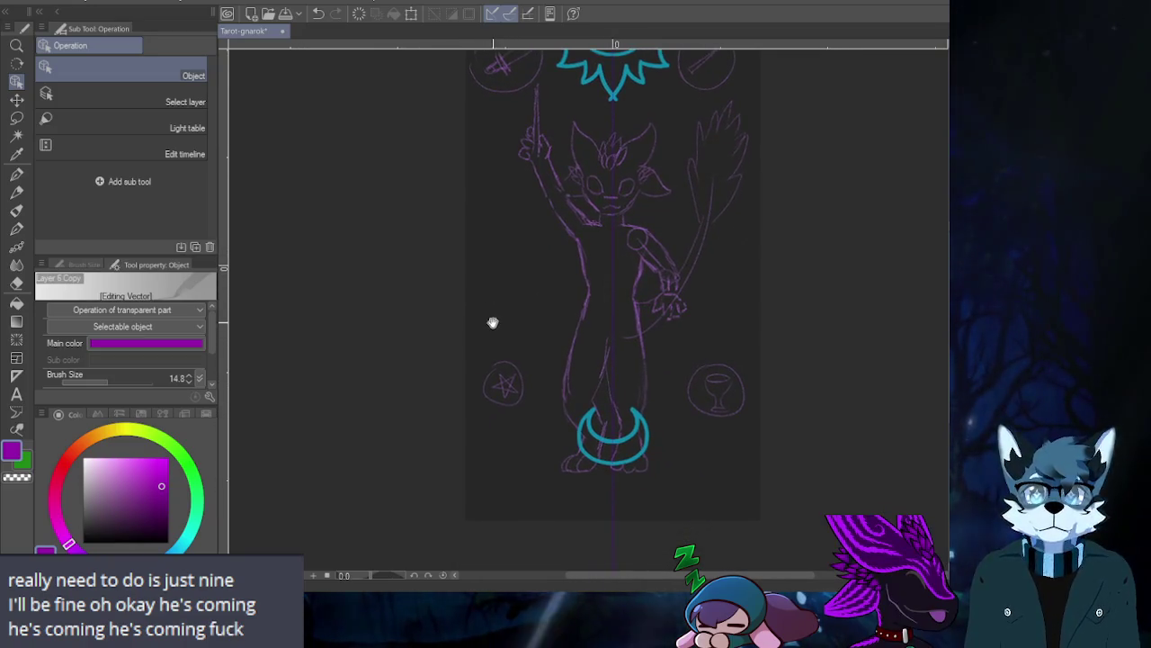
left_click_drag(480, 370, 483, 354)
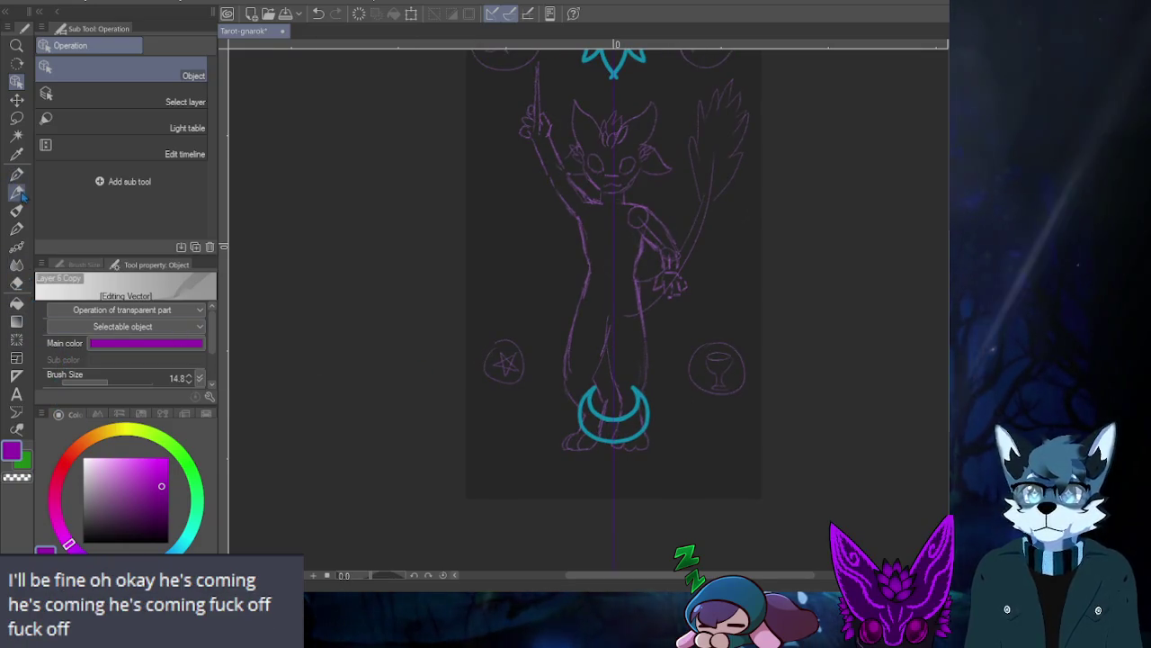
- With the Pencil, sketch guide lines and a mirrored wavy ground line beside the moon
left_click(27, 193)
left_click_drag(509, 381, 550, 454)
left_click_drag(717, 378, 679, 454)
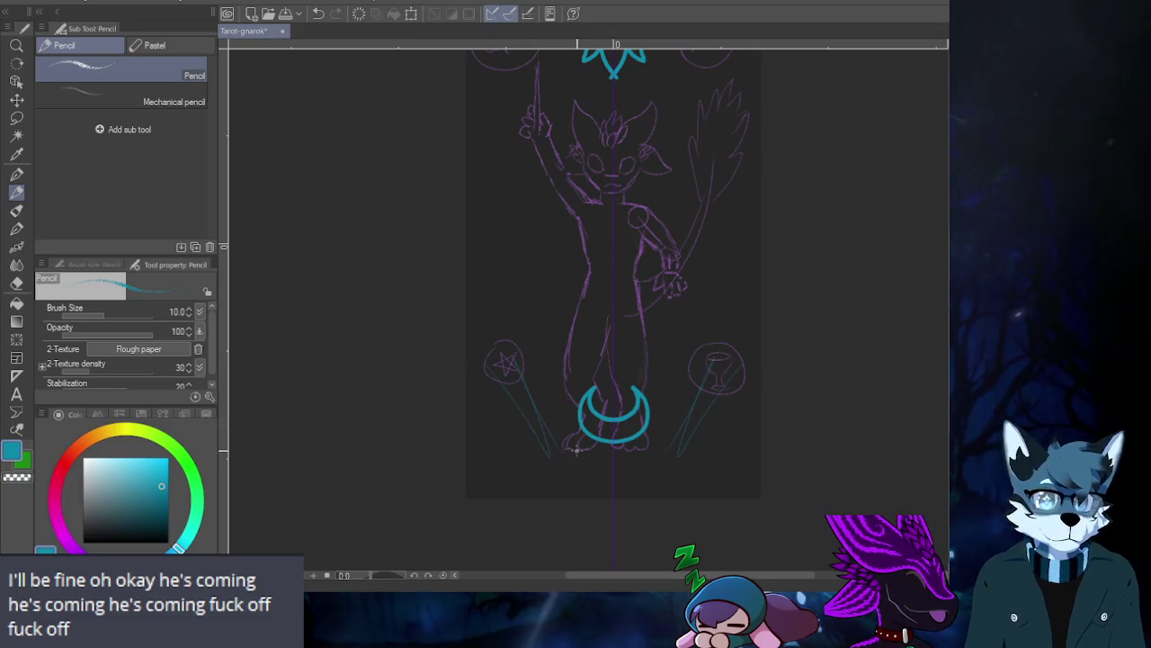
left_click_drag(466, 438, 535, 429)
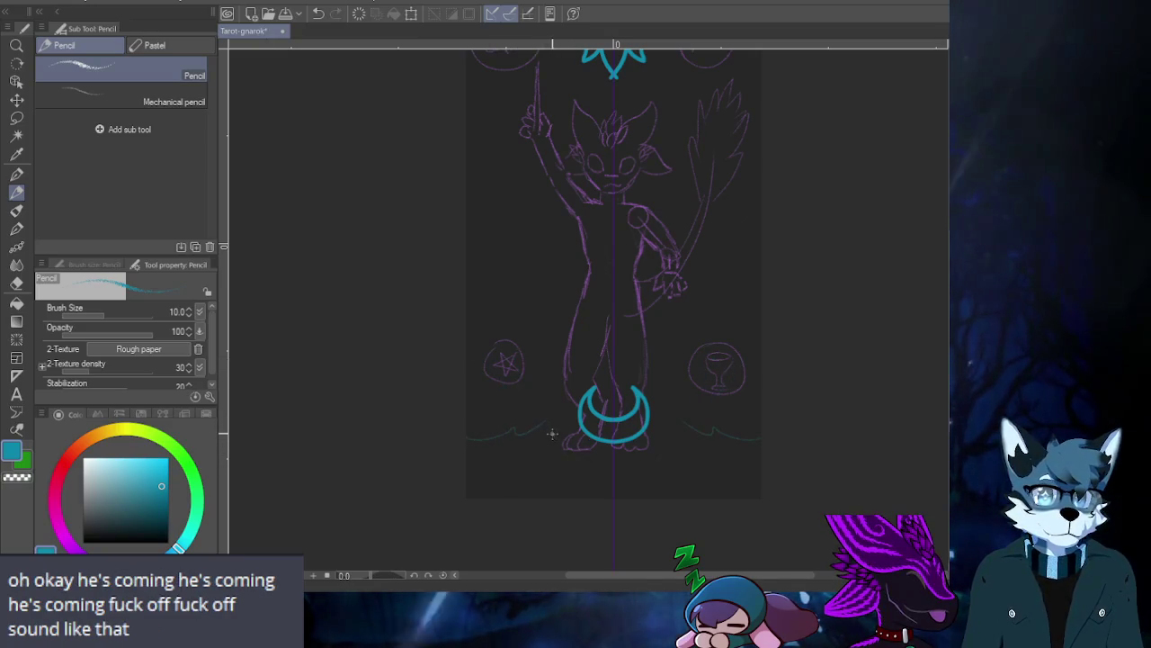
key("y")
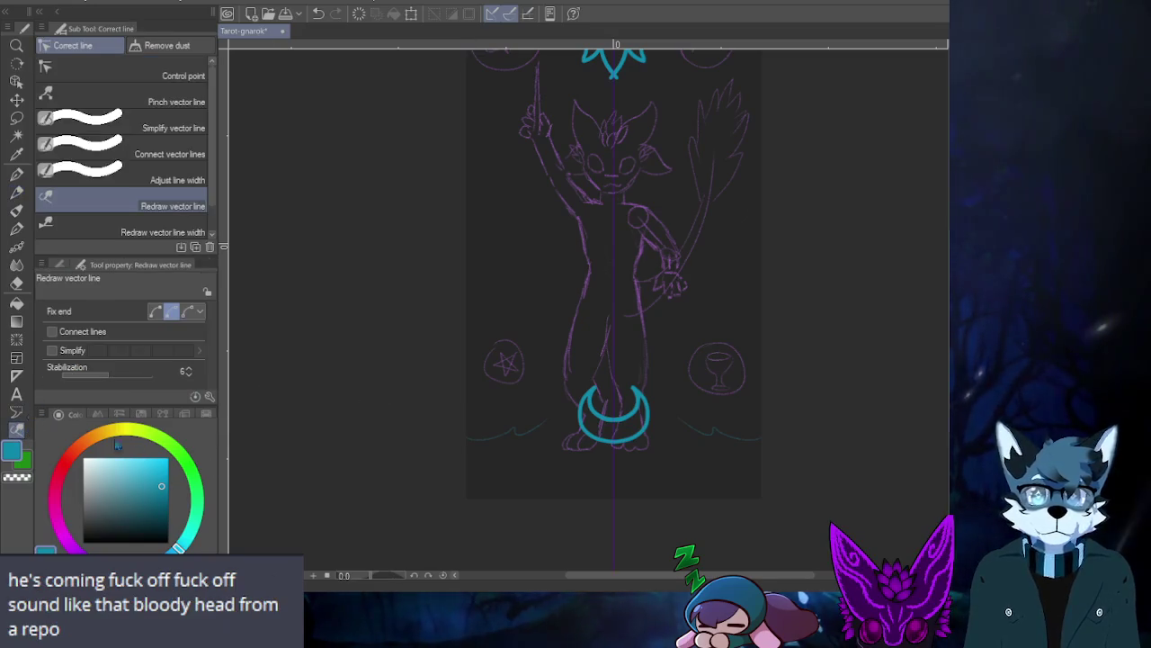
left_click_drag(501, 431, 540, 429)
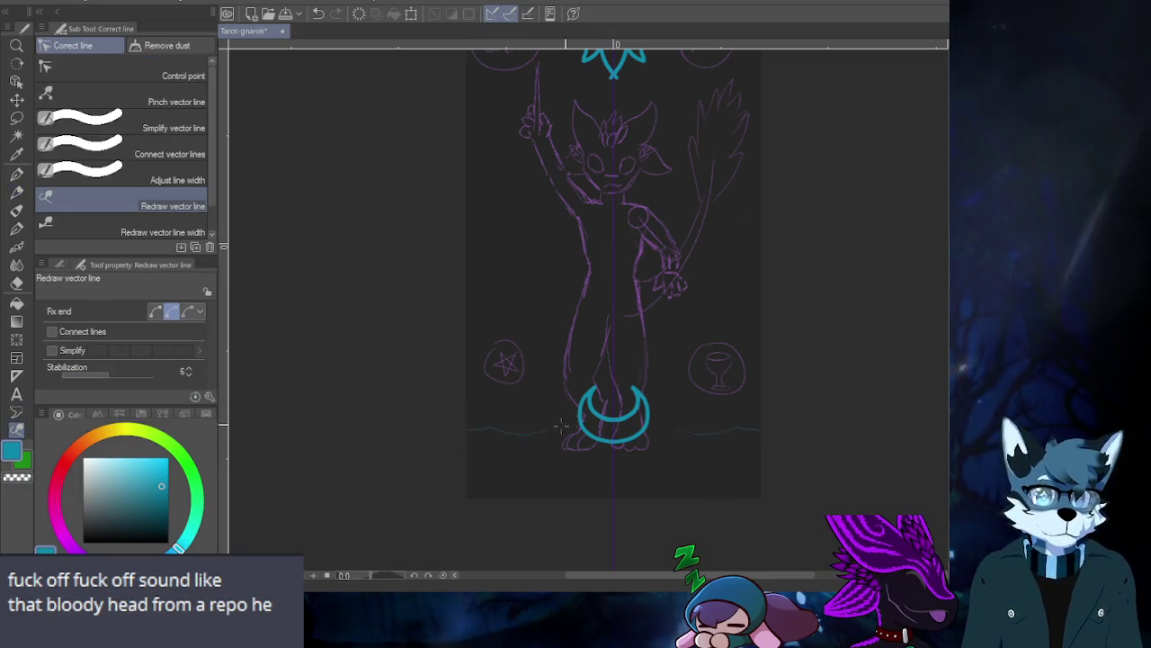
scroll(543, 468, "up", 2)
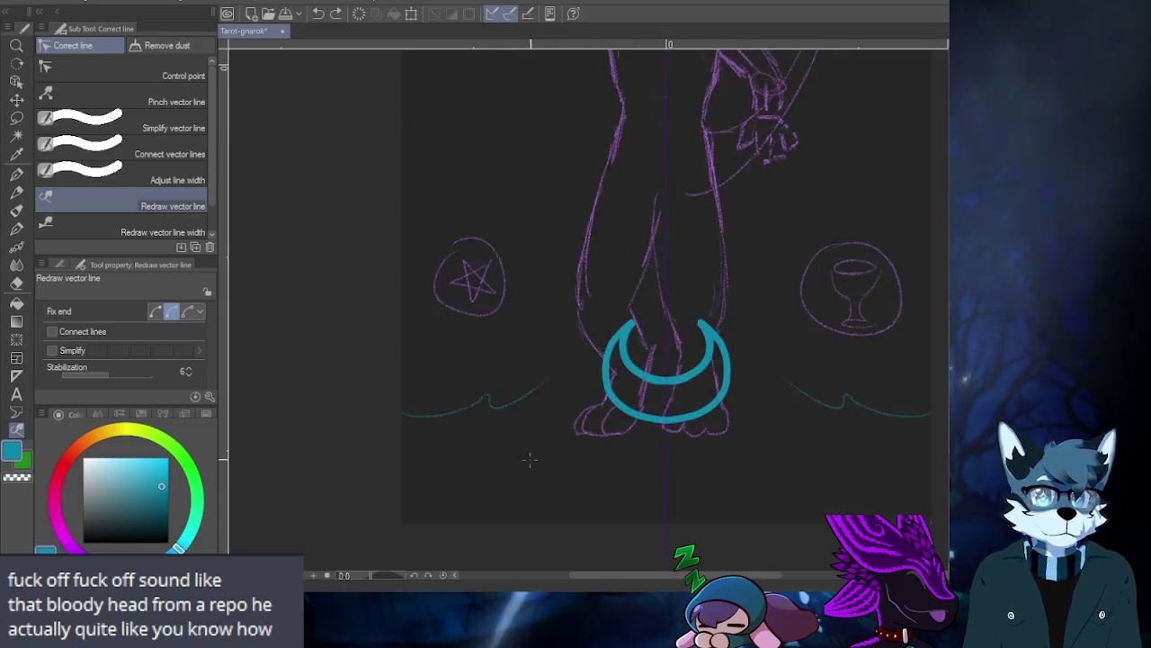
scroll(539, 476, "down", 2)
key("ctrl+z")
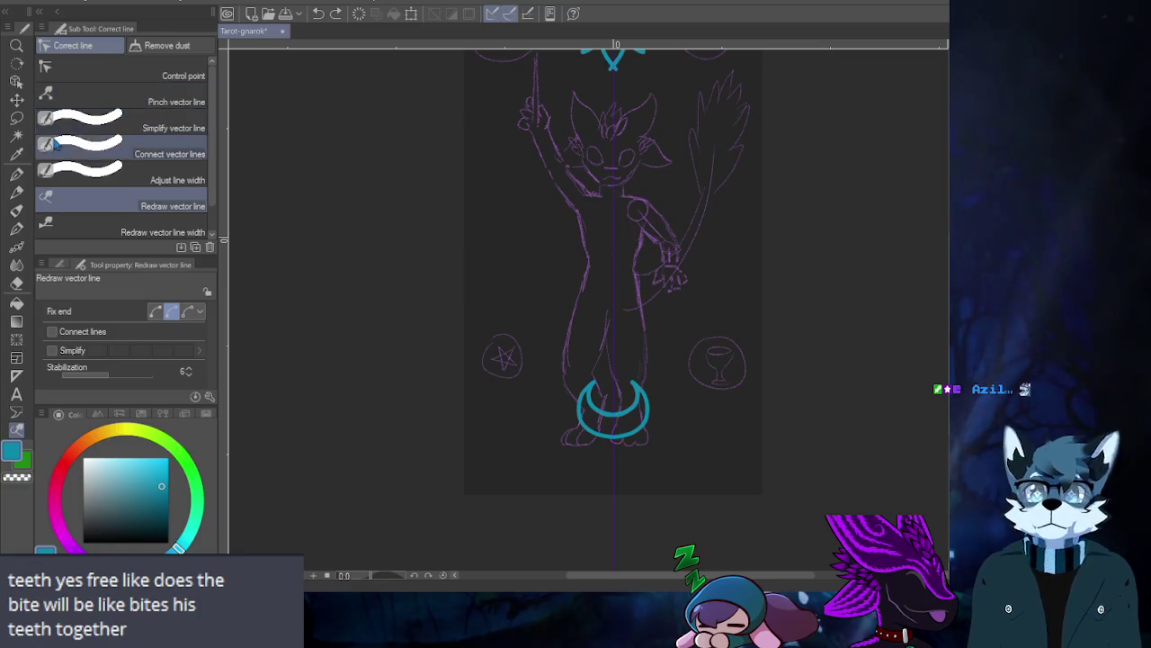
- Draw mirrored teal wave strokes beside the moon, retrying with undo
key("p")
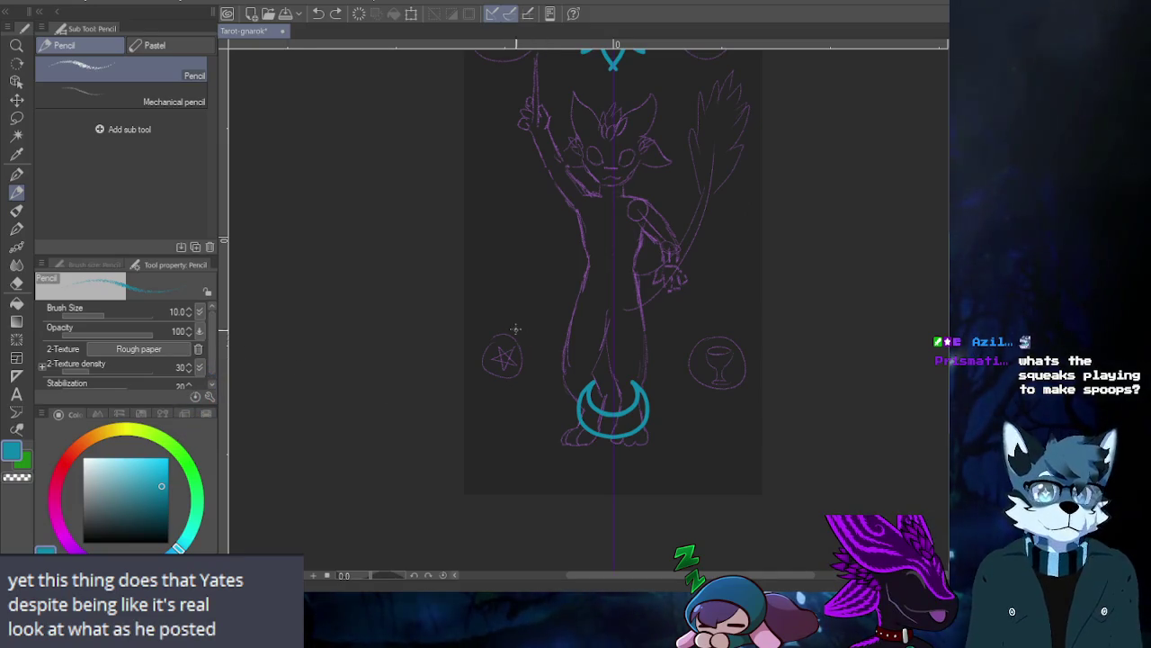
left_click_drag(516, 329, 423, 423)
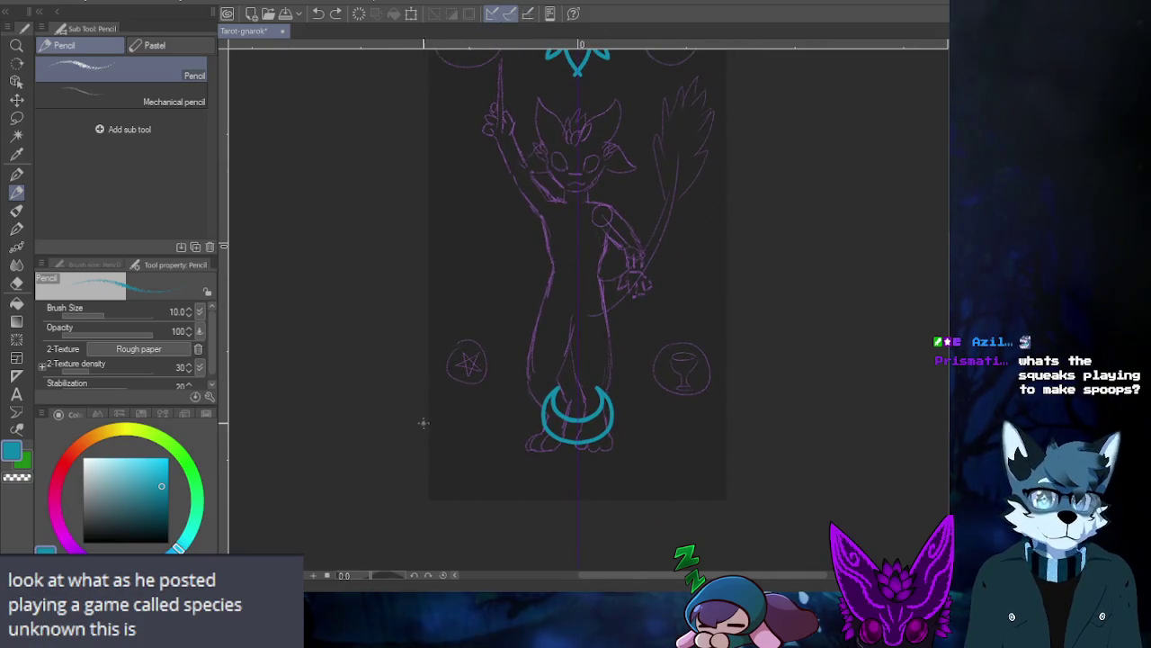
mouse_move(430, 416)
left_mouse_down()
mouse_move(466, 387)
mouse_move(481, 423)
mouse_move(529, 395)
left_mouse_up()
key("ctrl+z")
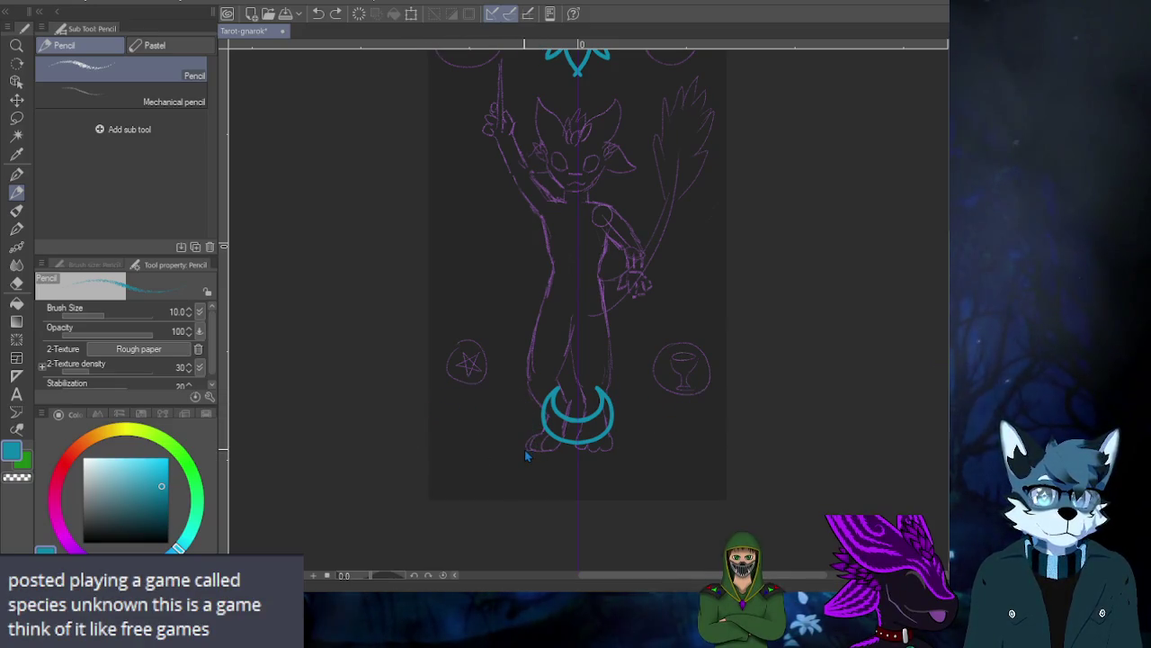
mouse_move(432, 414)
left_mouse_down()
mouse_move(476, 422)
mouse_move(529, 401)
left_mouse_up()
key("ctrl+z")
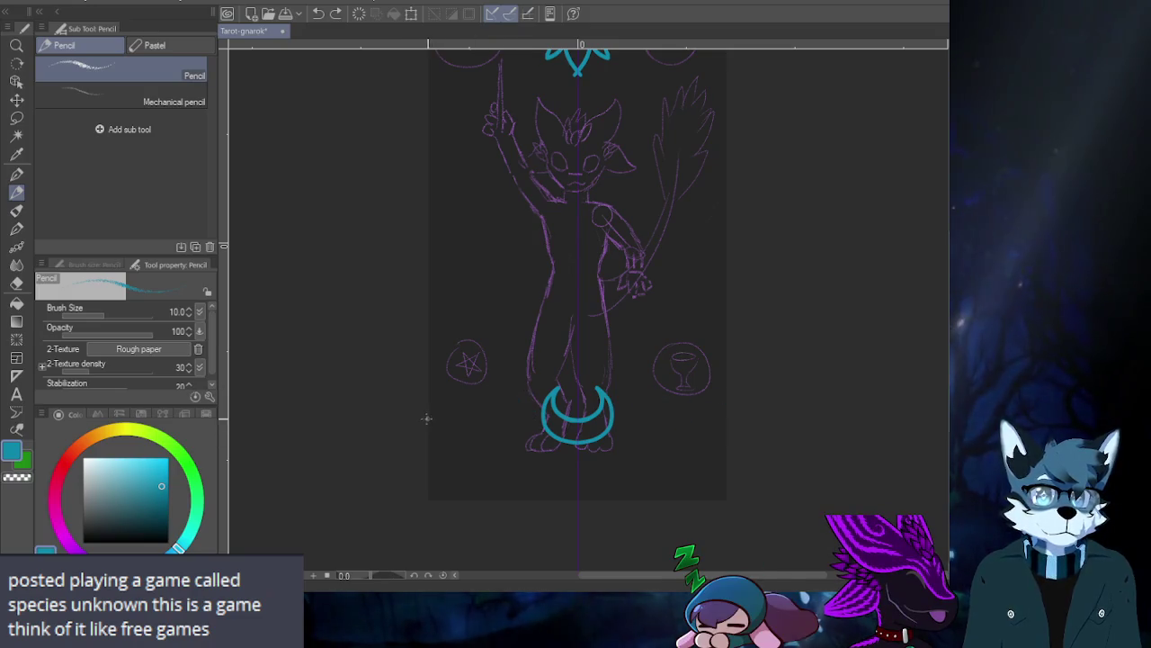
left_click_drag(426, 418, 475, 421)
key("ctrl+z")
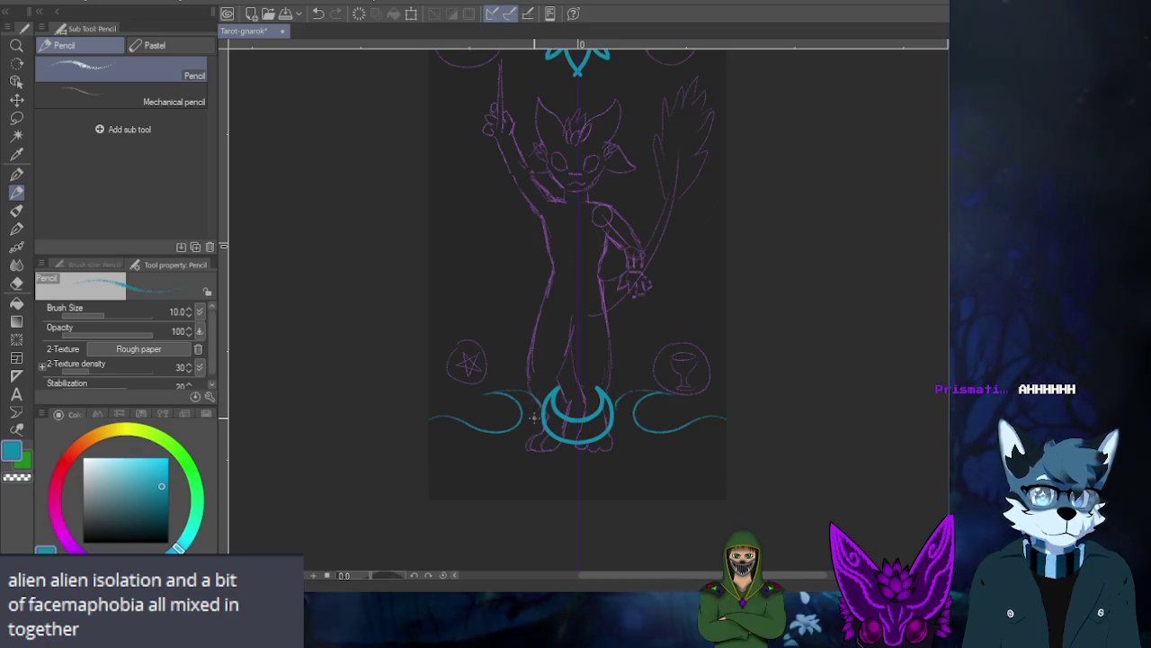
key("ctrl+z")
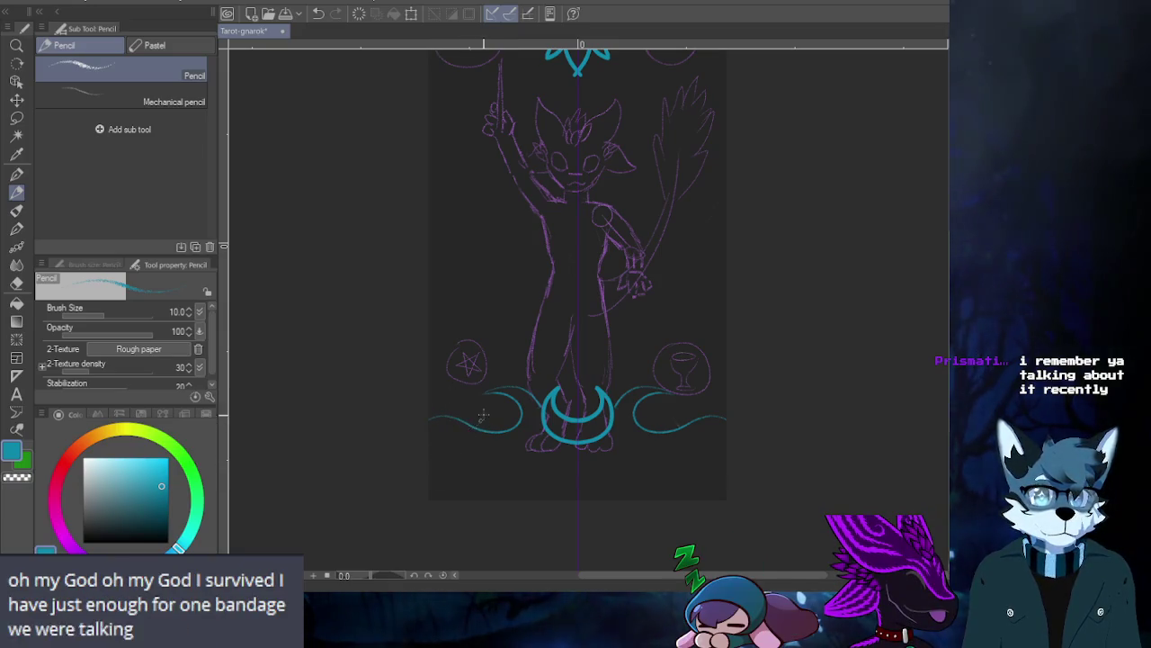
key("ctrl+z")
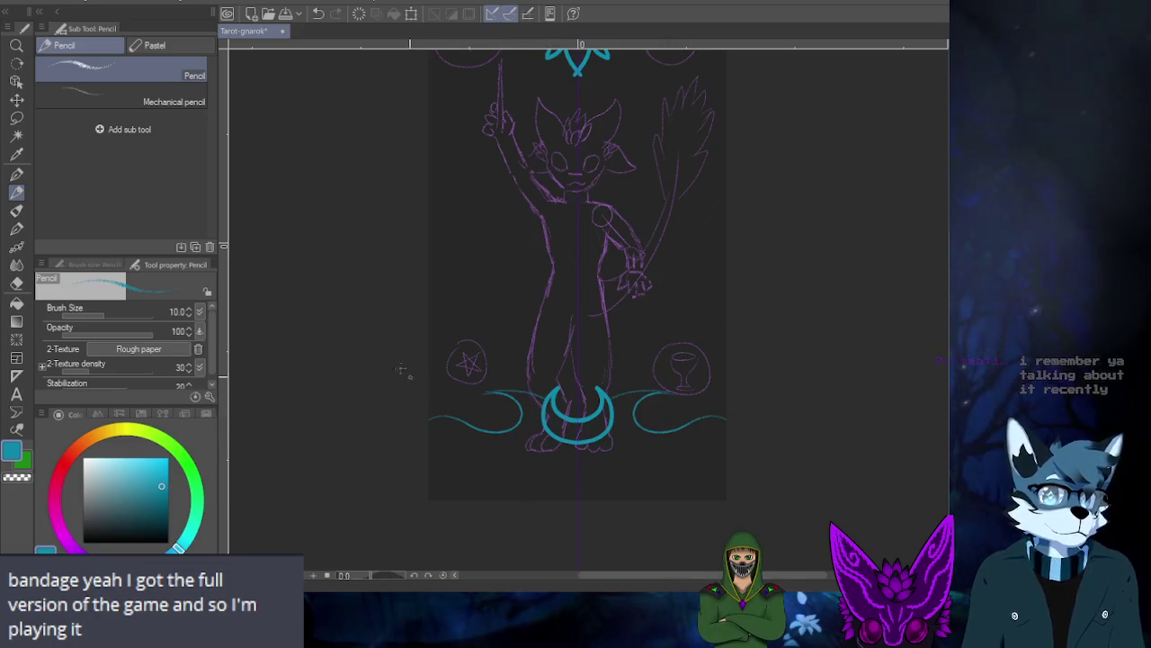
left_click_drag(449, 211, 452, 273)
- Draw mirrored teal arcs over both sword circles beside the crown, undoing retries
scroll(453, 273, "up", 5)
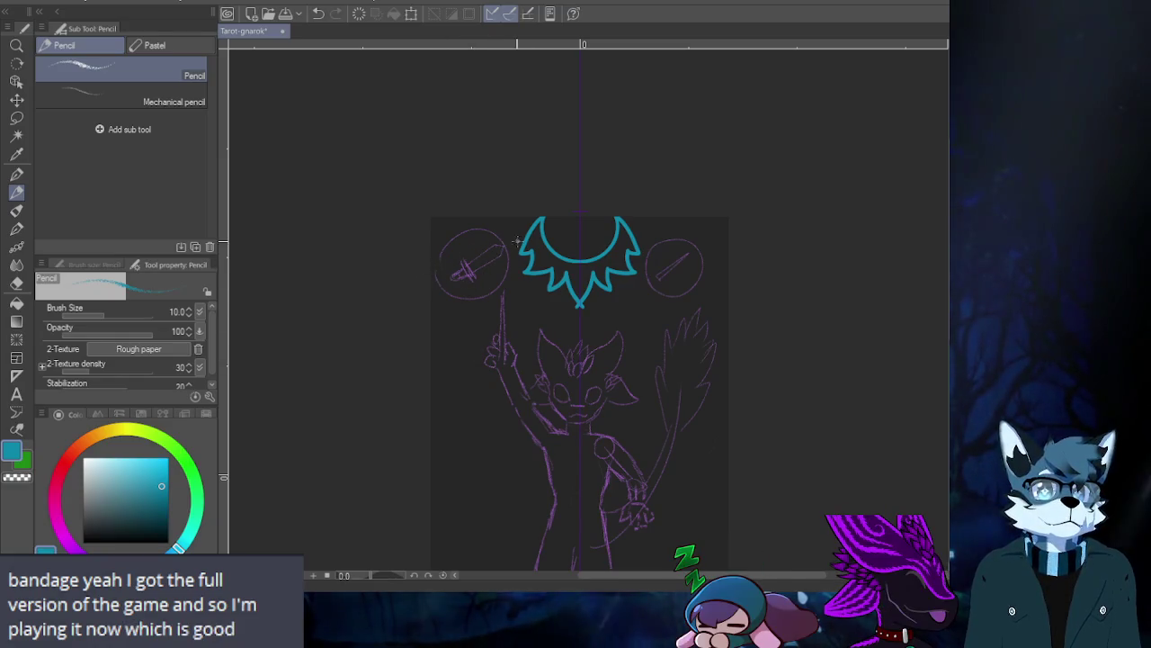
mouse_move(468, 256)
left_mouse_down()
mouse_move(483, 286)
mouse_move(474, 274)
left_mouse_up()
key("ctrl+z")
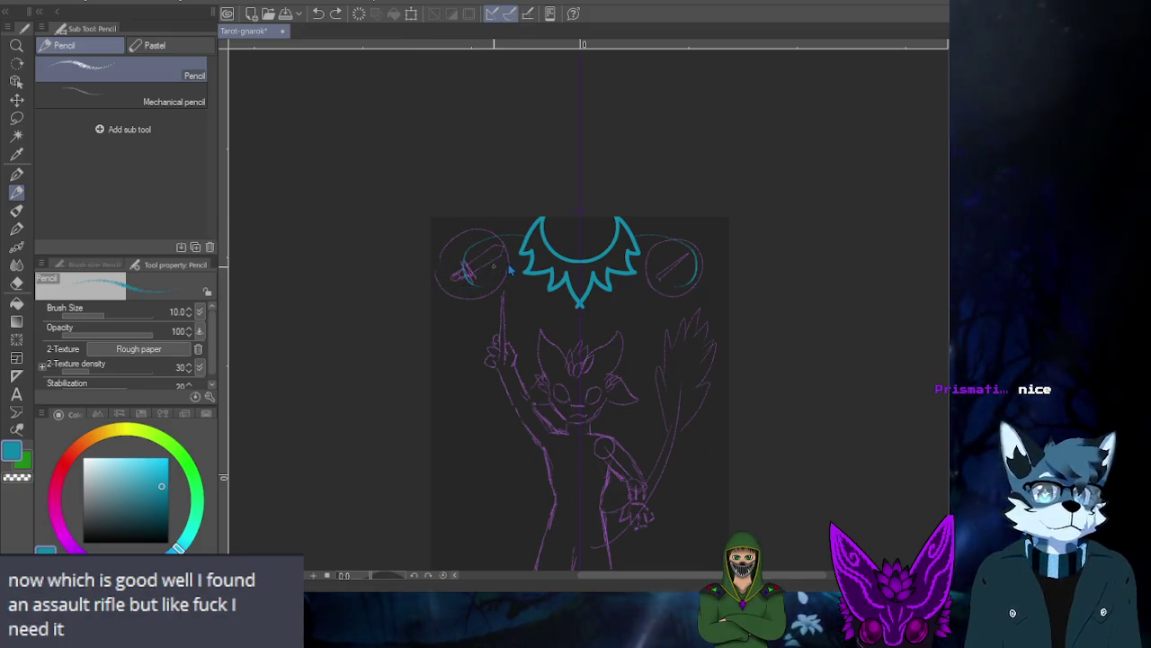
left_click_drag(514, 232, 439, 270)
key("ctrl+z")
key("ctrl+z")
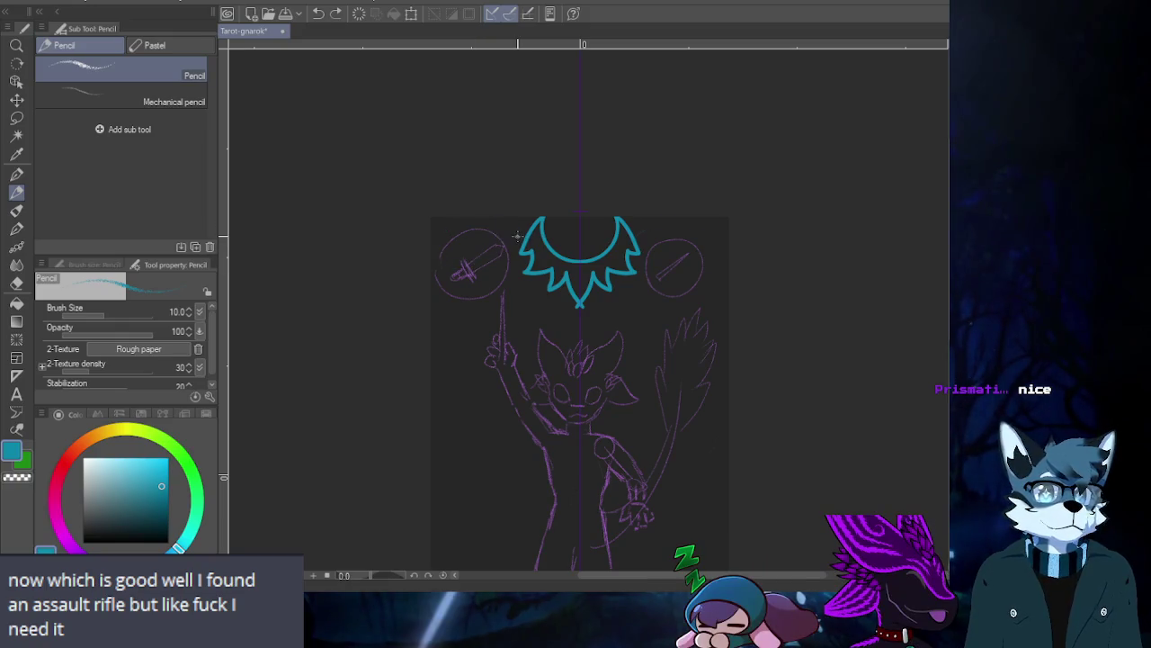
left_click_drag(512, 232, 430, 253)
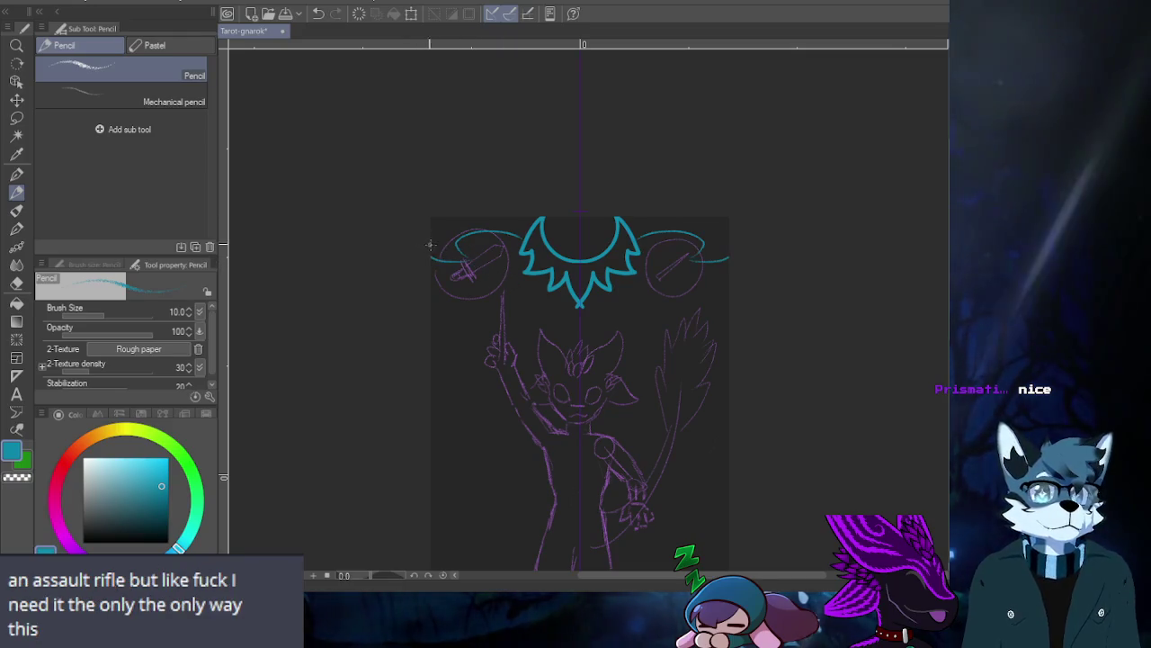
key("ctrl+z")
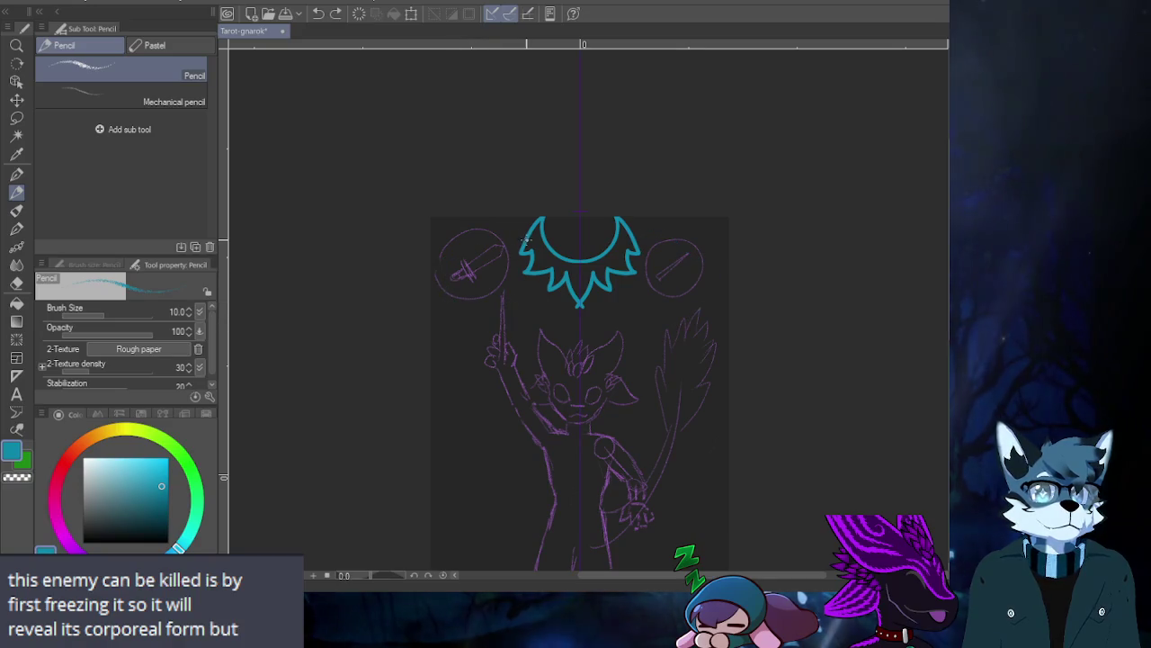
key("ctrl+y")
key("ctrl+y")
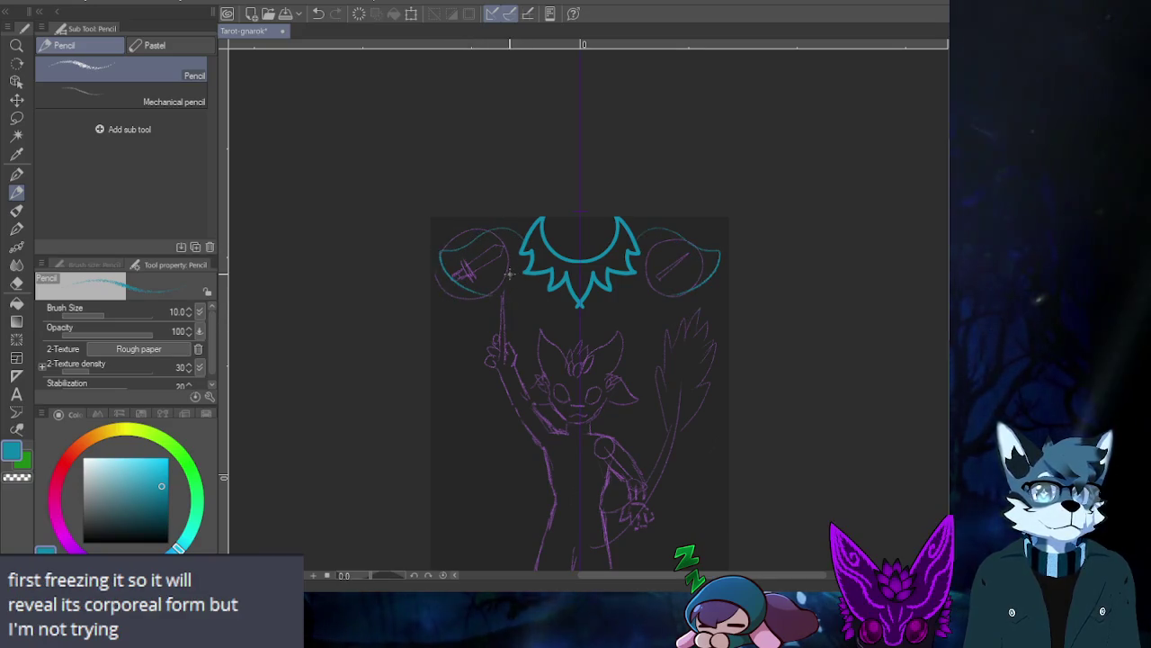
key("ctrl+z")
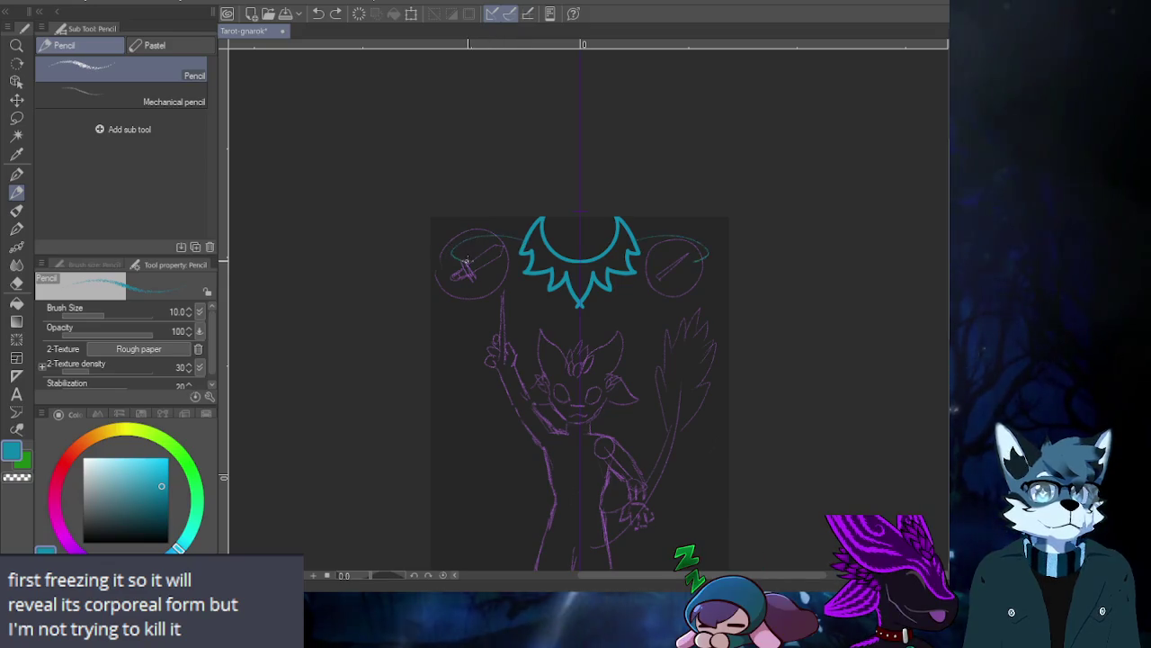
key("ctrl+z")
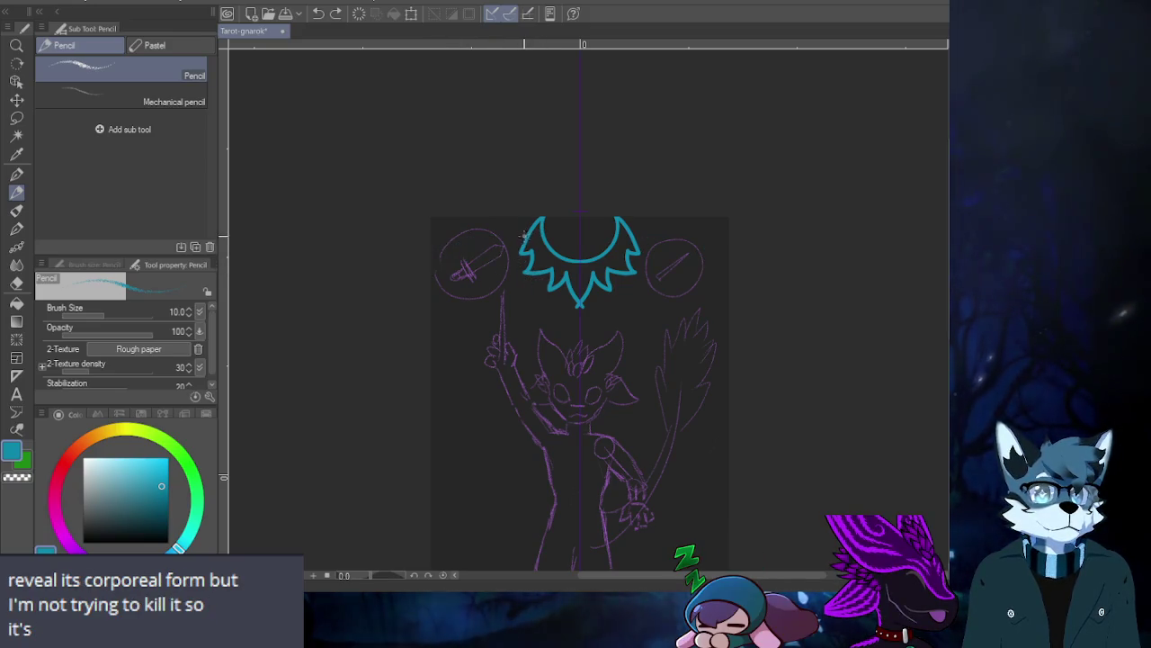
- Rotate the canvas 180°, redraw the mirrored flourish around the circles, then reset rotation
key("ctrl+y")
key("r")
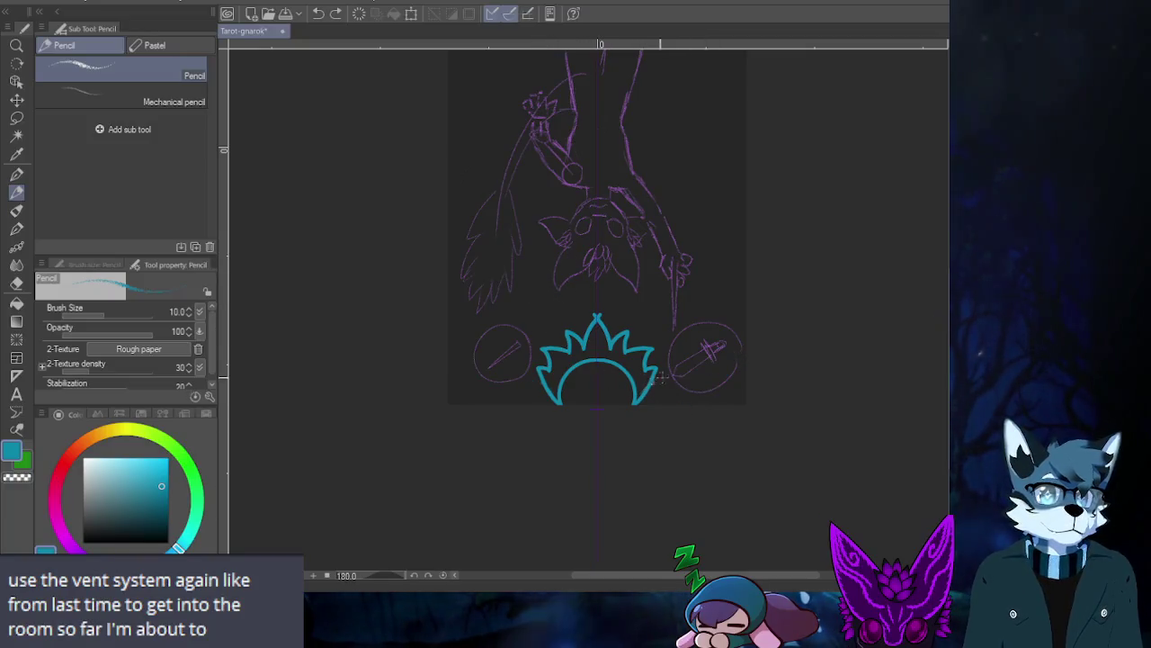
left_click_drag(665, 393, 739, 349)
key("ctrl+z")
left_click_drag(664, 387, 711, 345)
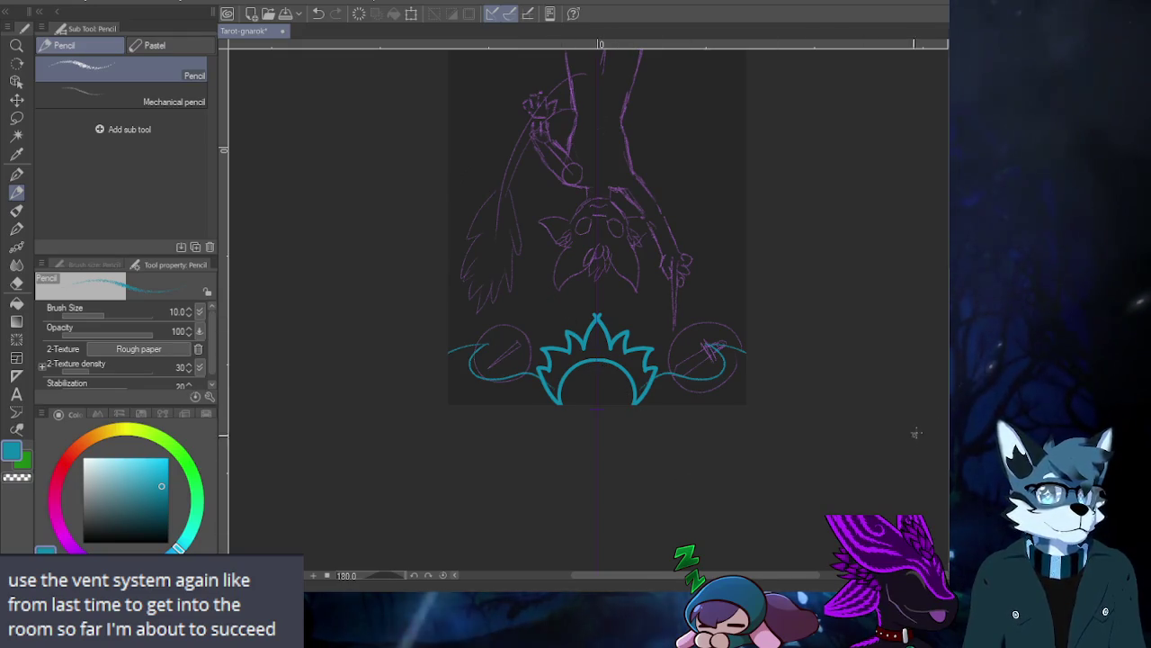
key("ctrl+@")
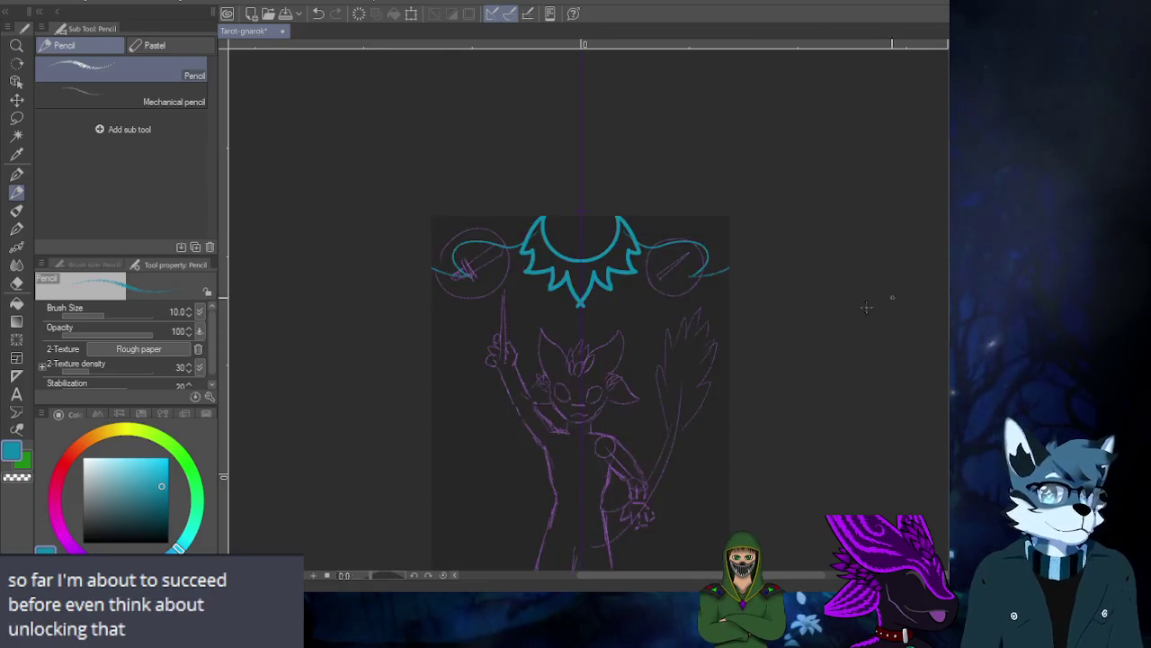
- Zoom in on the bottom waves and draw a mirrored teal line along their tops
scroll(509, 198, "down", 3)
scroll(457, 343, "up", 2)
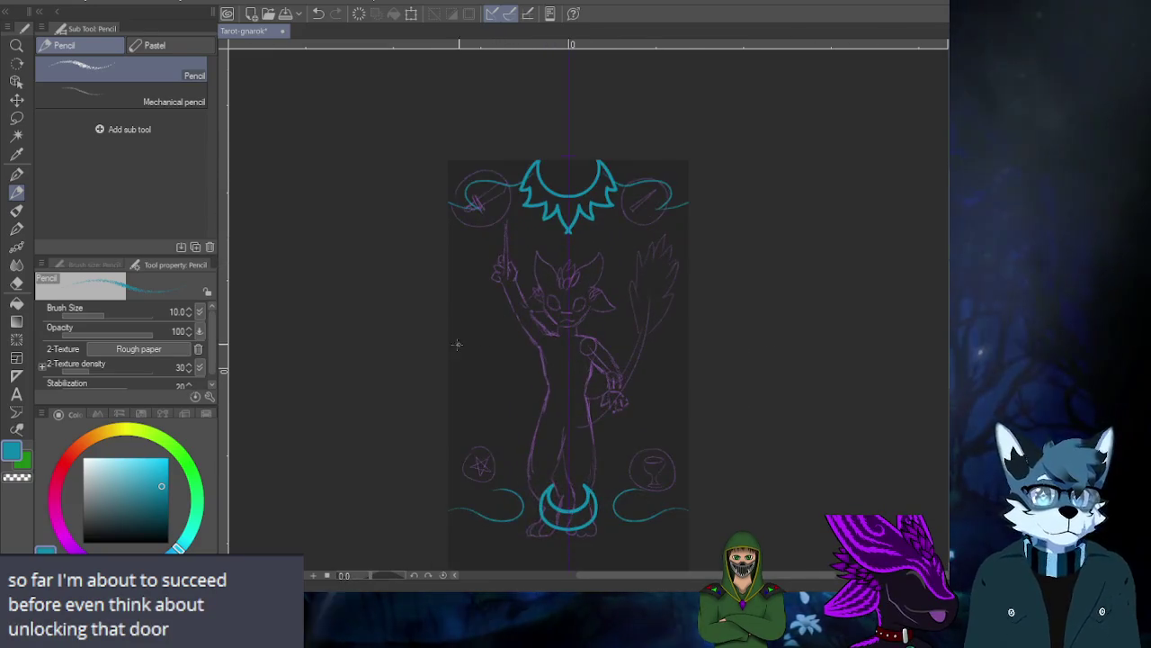
scroll(457, 344, "up", 2)
scroll(457, 343, "down", 3)
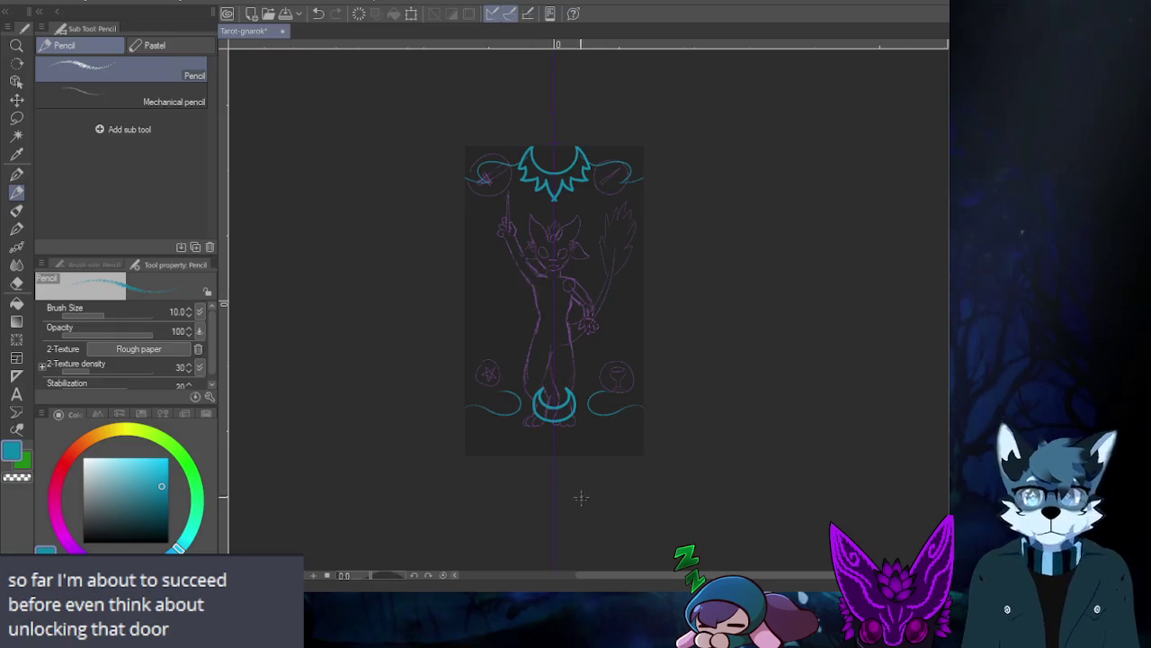
scroll(581, 497, "up", 2)
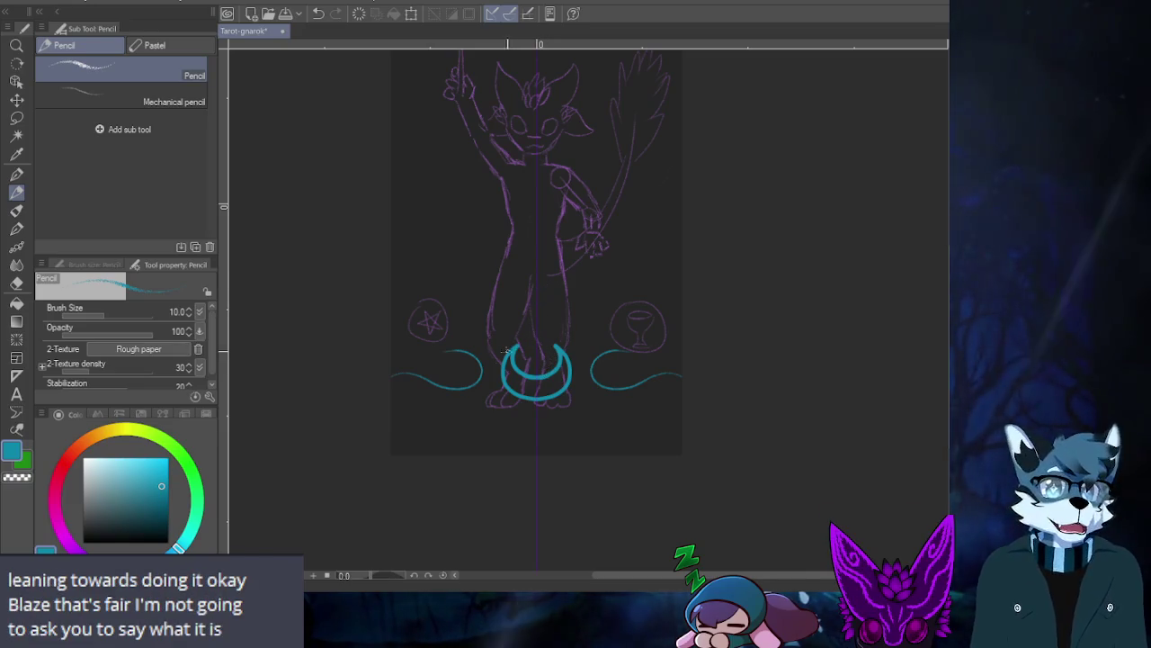
scroll(477, 354, "up", 1)
scroll(477, 353, "up", 1)
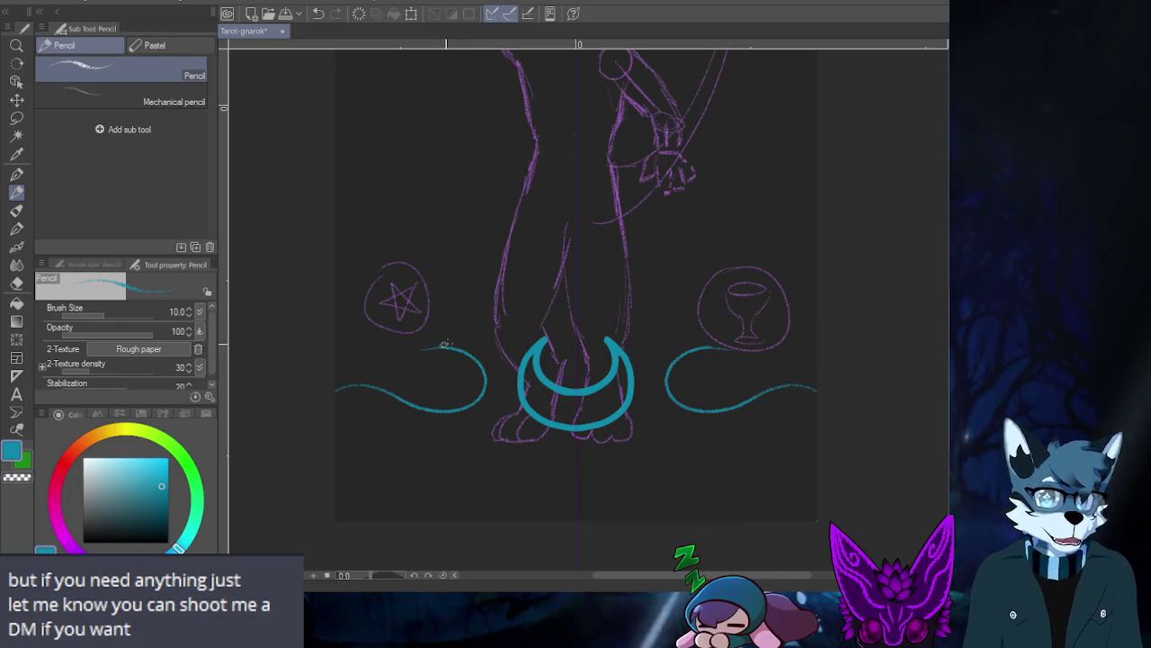
key("ctrl+z")
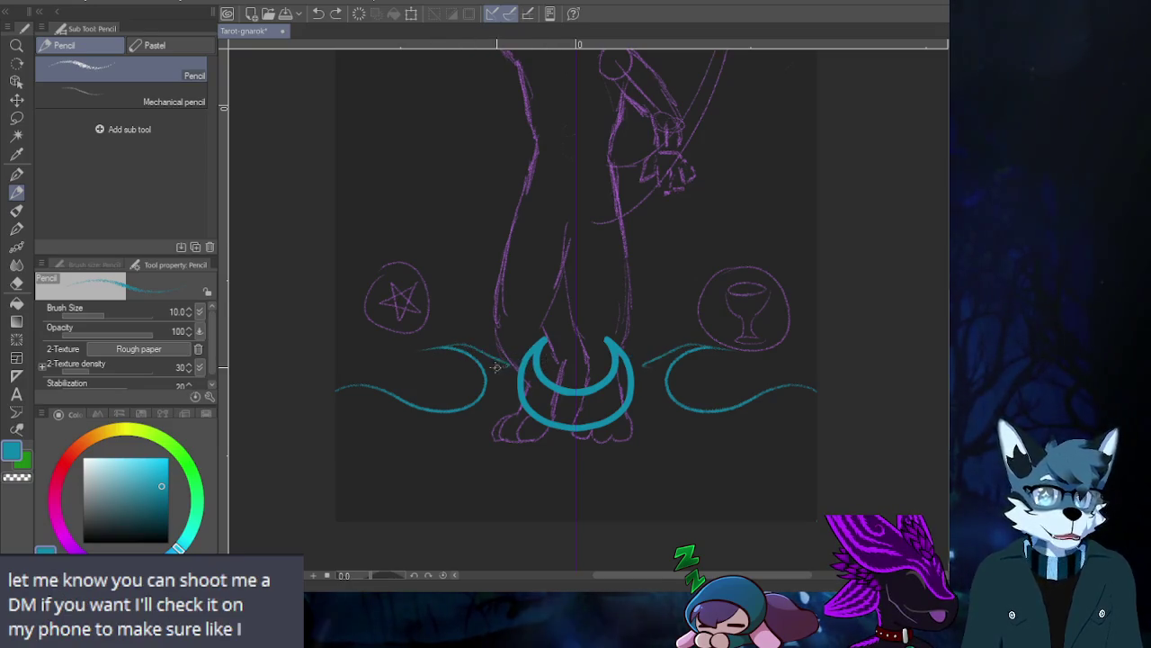
left_click_drag(431, 347, 509, 357)
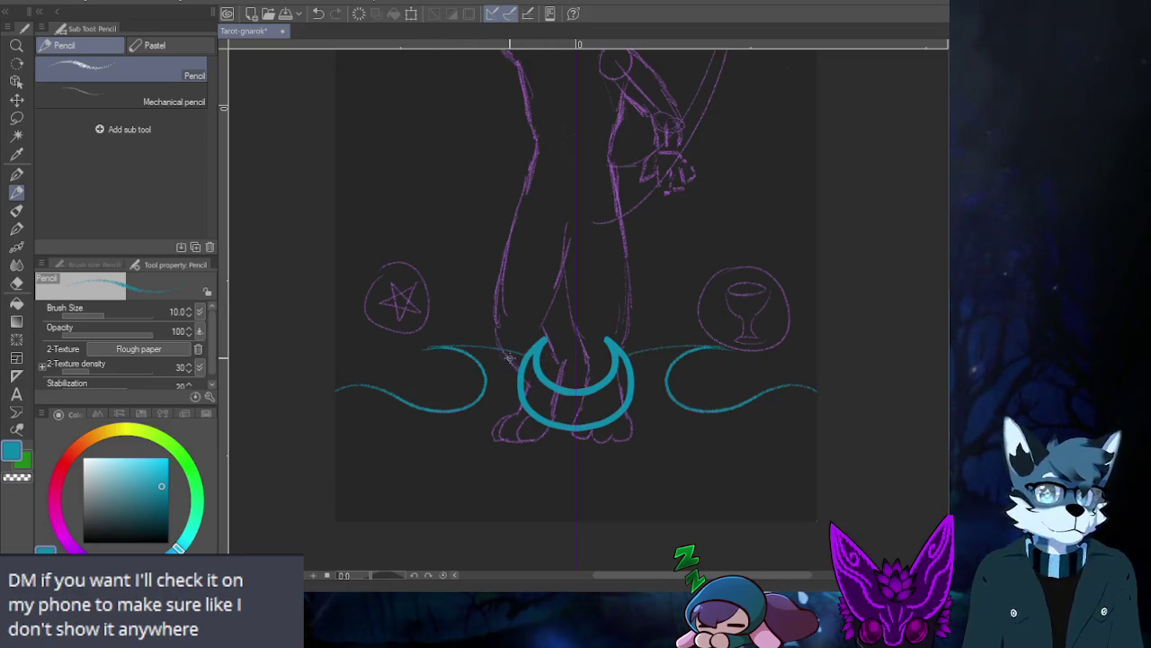
key("ctrl+z")
left_click_drag(430, 350, 518, 348)
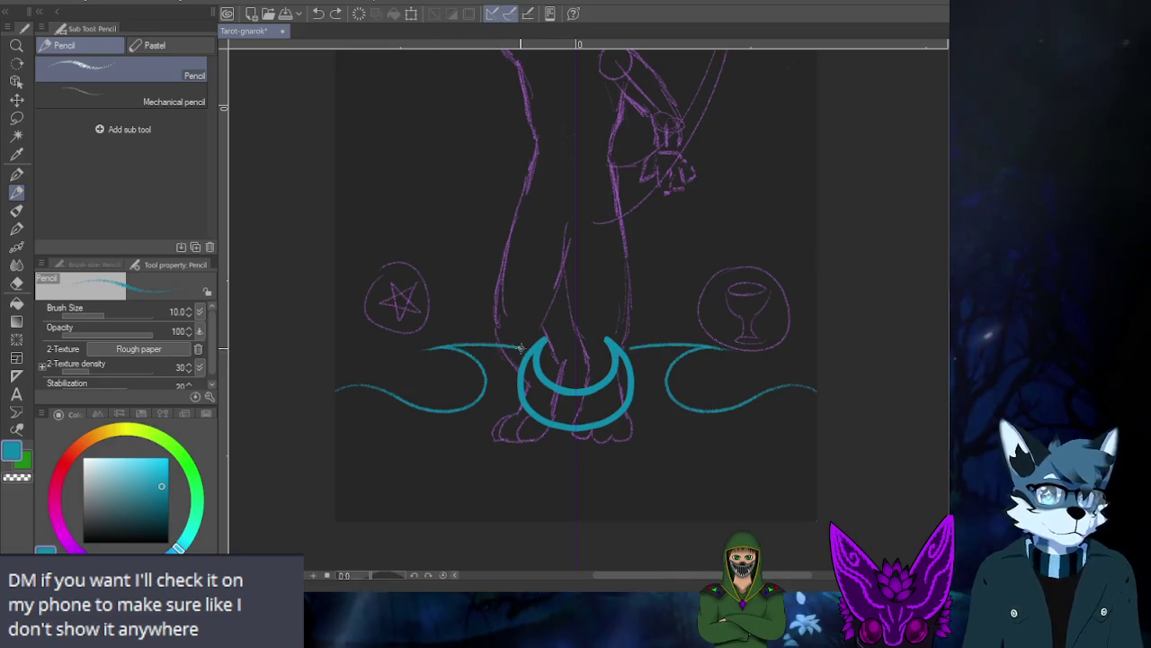
key("ctrl+z")
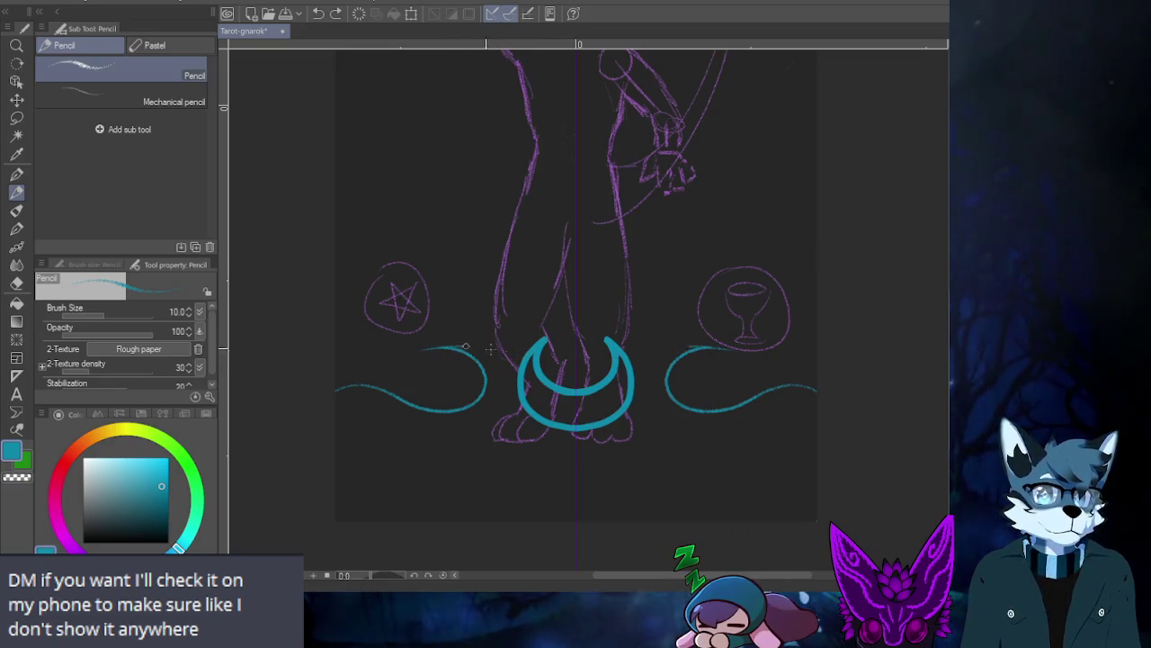
key("ctrl+y")
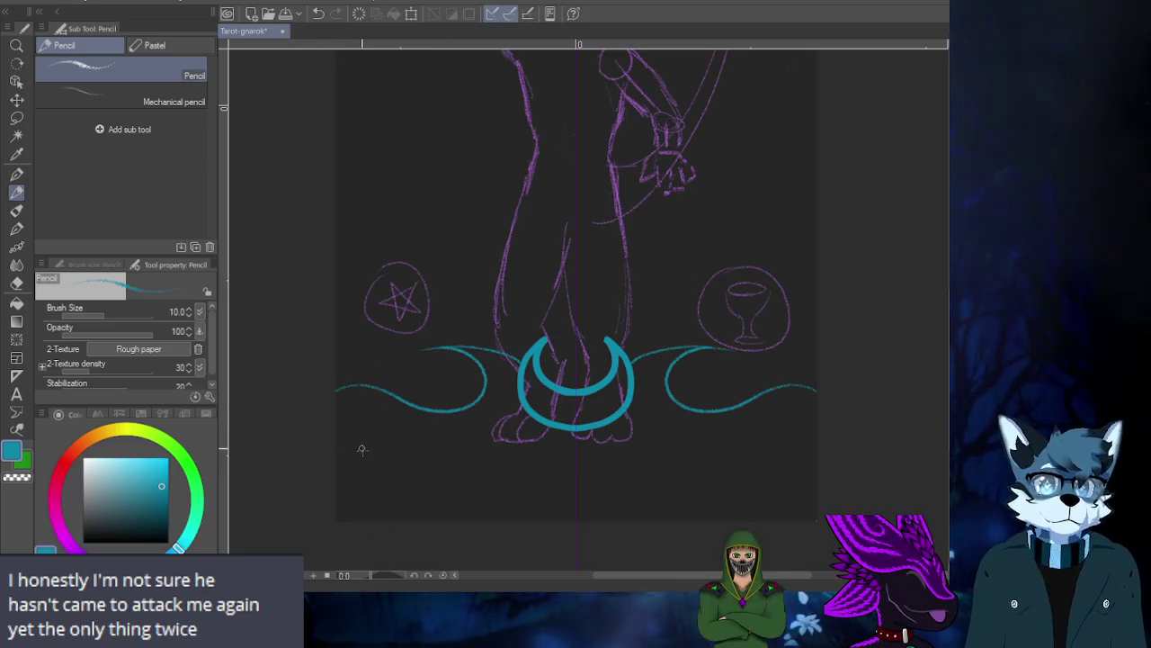
scroll(410, 441, "down", 2)
scroll(410, 441, "down", 2)
scroll(404, 218, "up", 1)
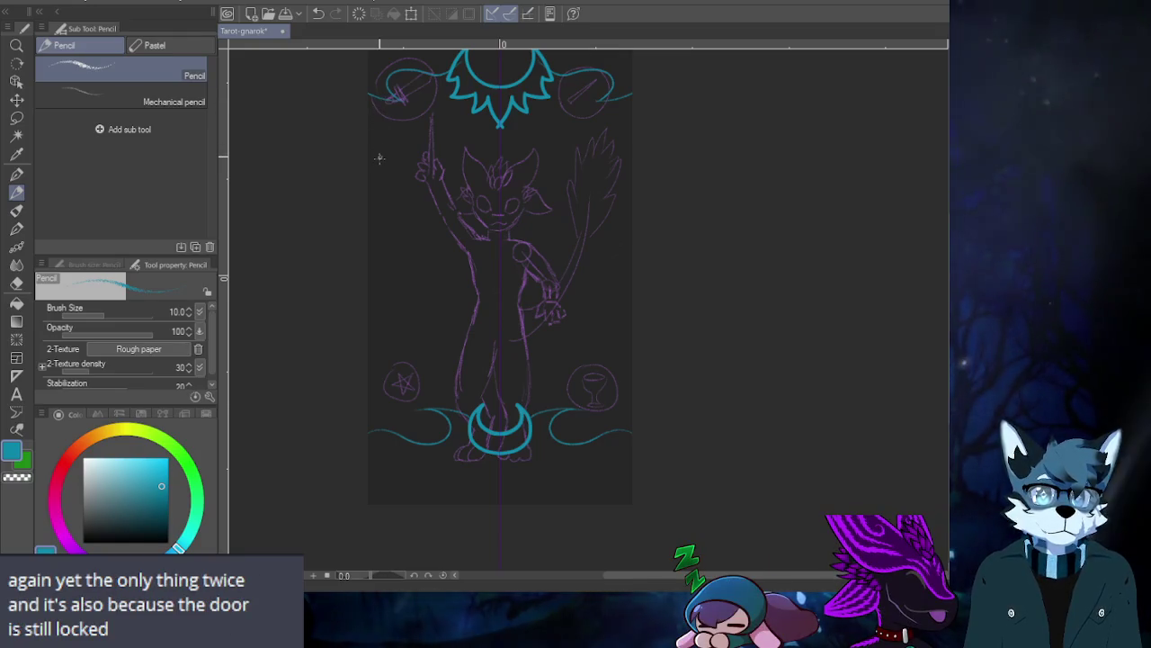
key("ctrl+z")
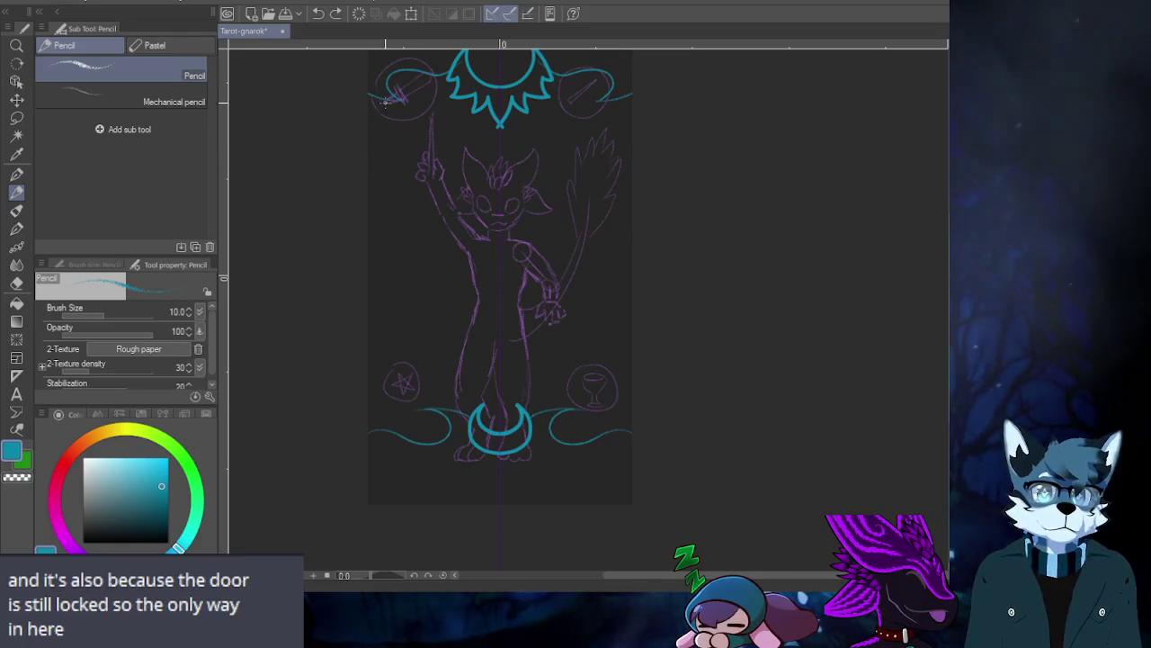
mouse_move(381, 103)
left_mouse_down()
mouse_move(373, 171)
mouse_move(395, 251)
left_mouse_up()
key("ctrl+z")
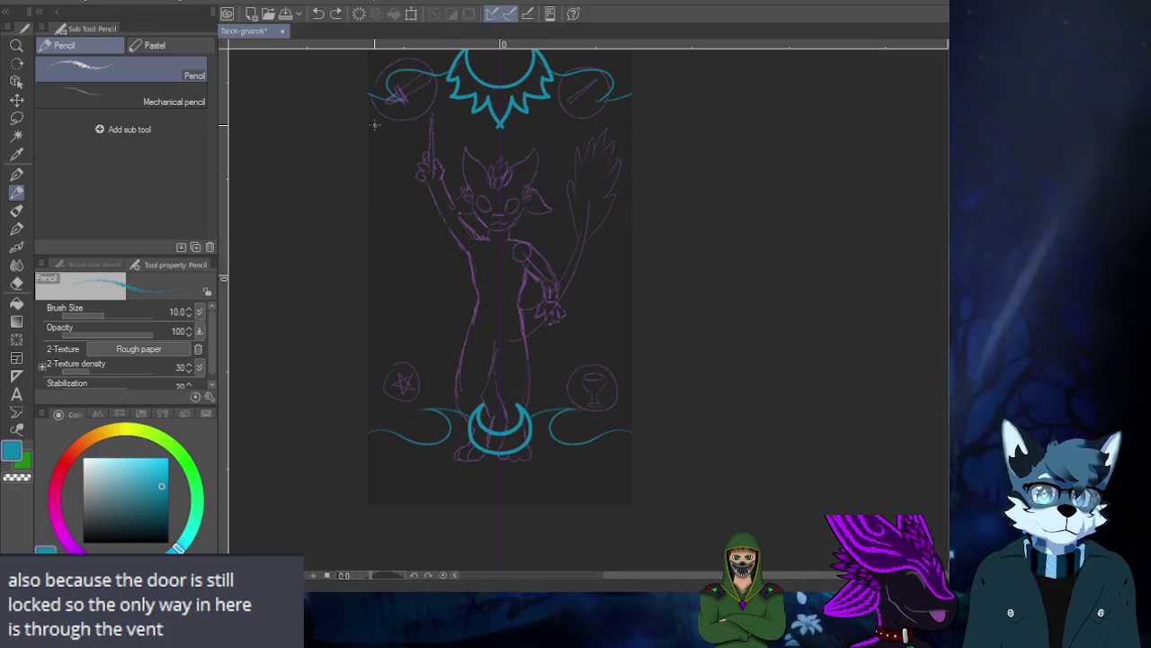
key("ctrl+y")
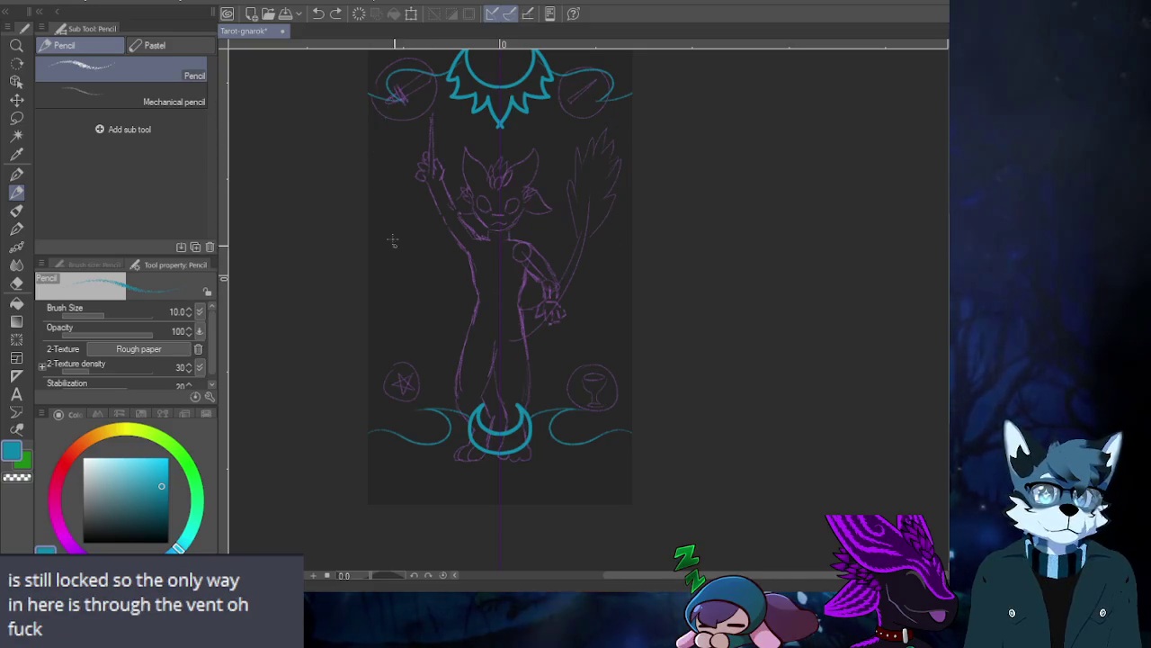
key("ctrl+z")
left_click_drag(373, 163, 396, 273)
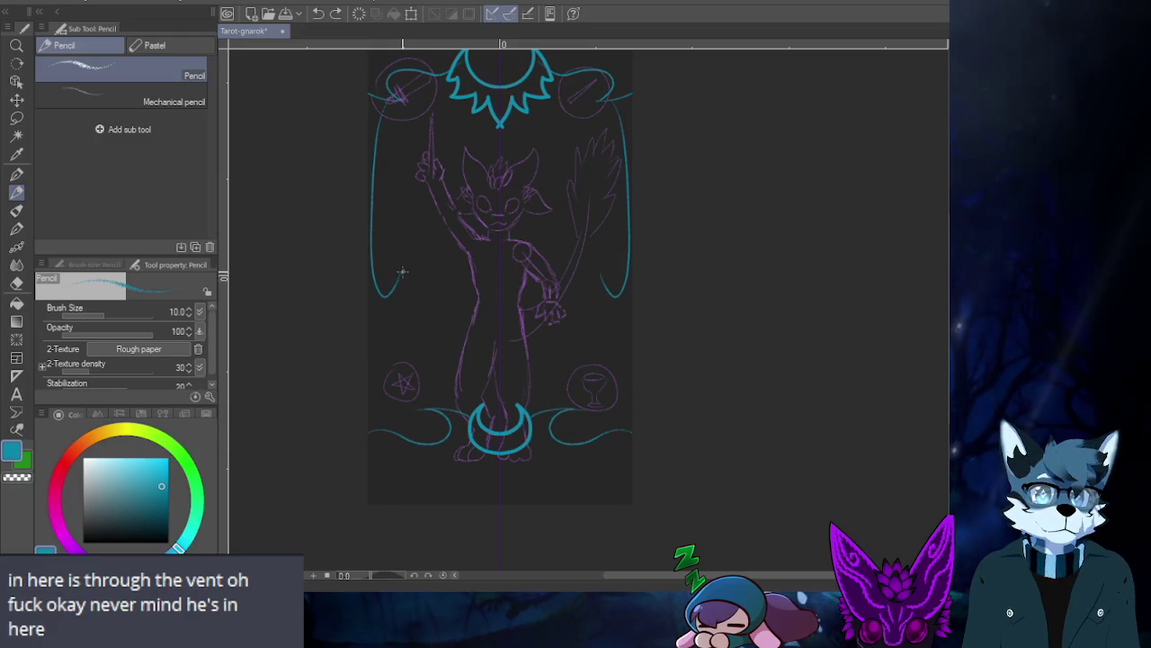
left_click_drag(400, 297, 371, 398)
key("ctrl+y")
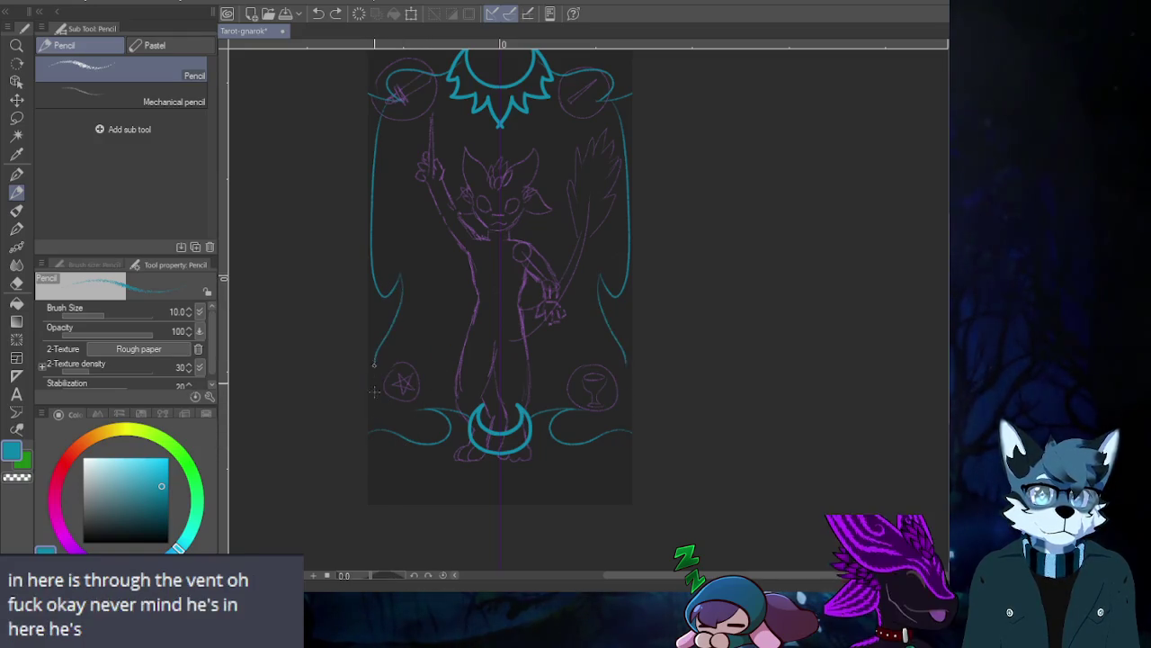
key("ctrl+z")
key("ctrl+z")
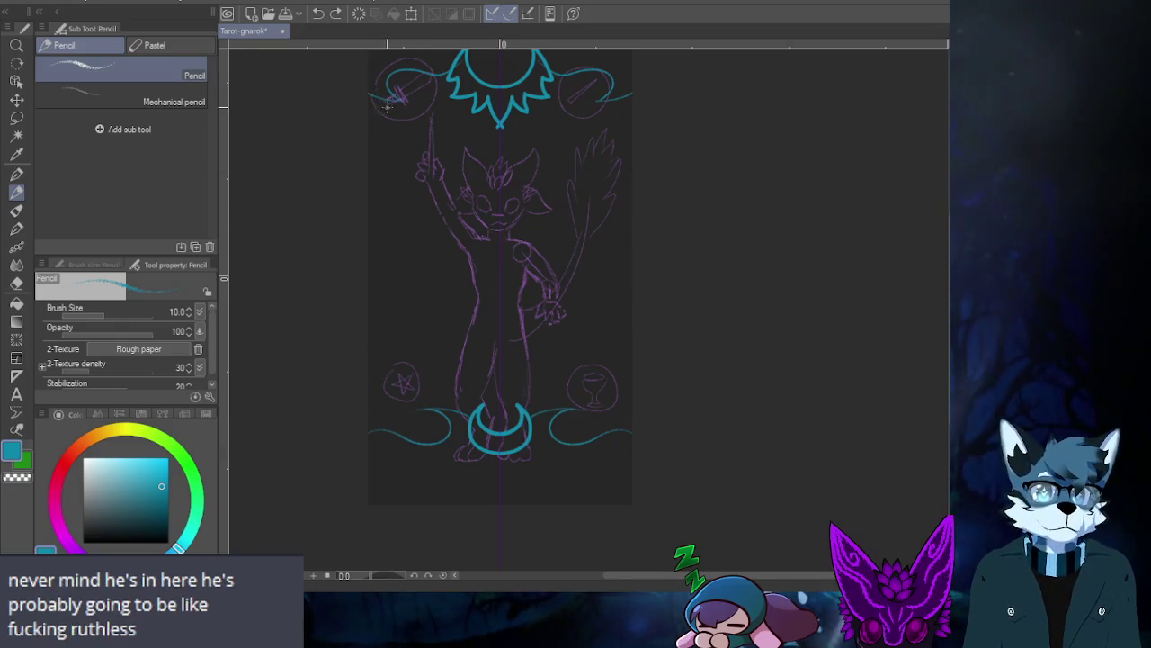
key("ctrl+z")
left_click_drag(380, 117, 393, 288)
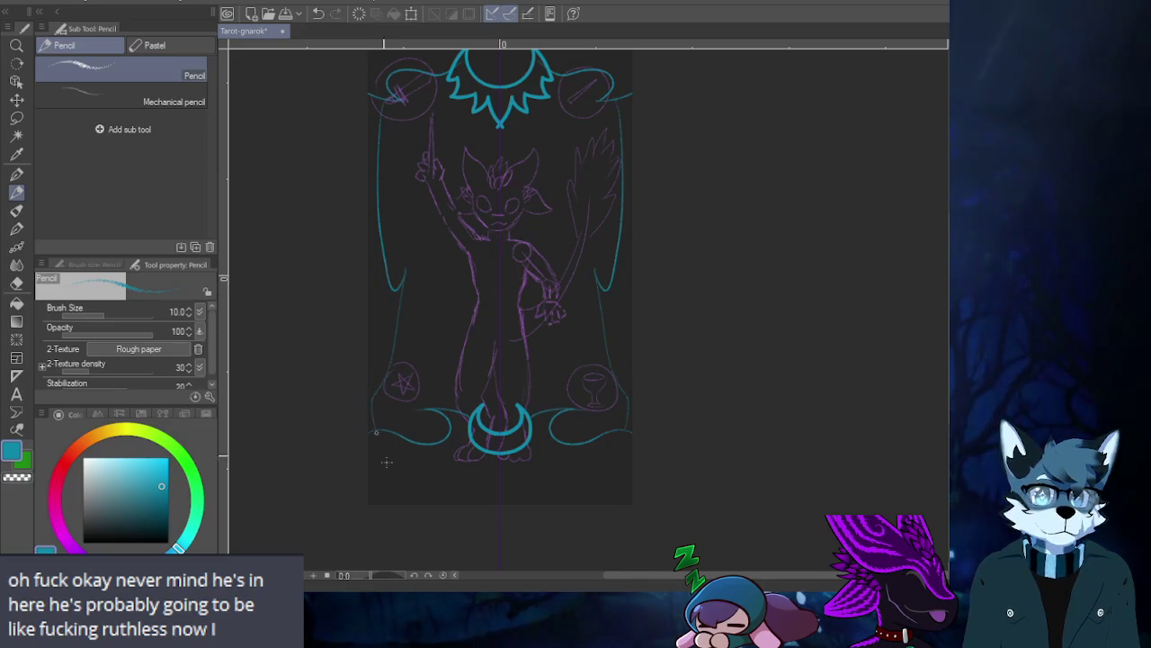
key("ctrl+z")
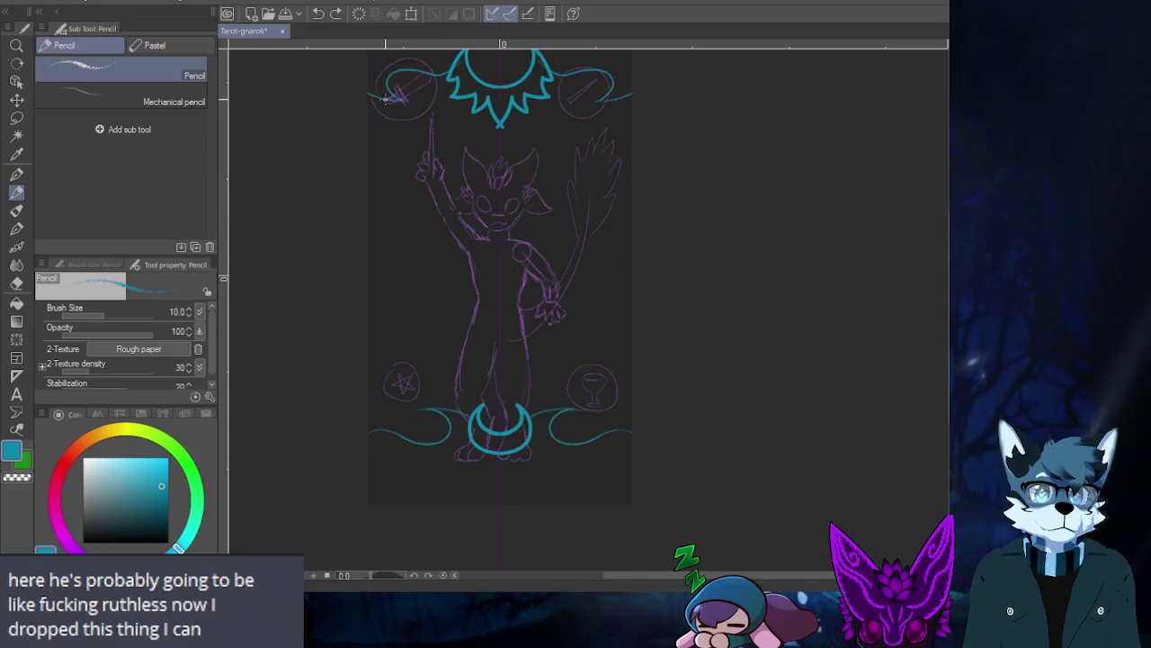
left_click_drag(382, 237, 385, 430)
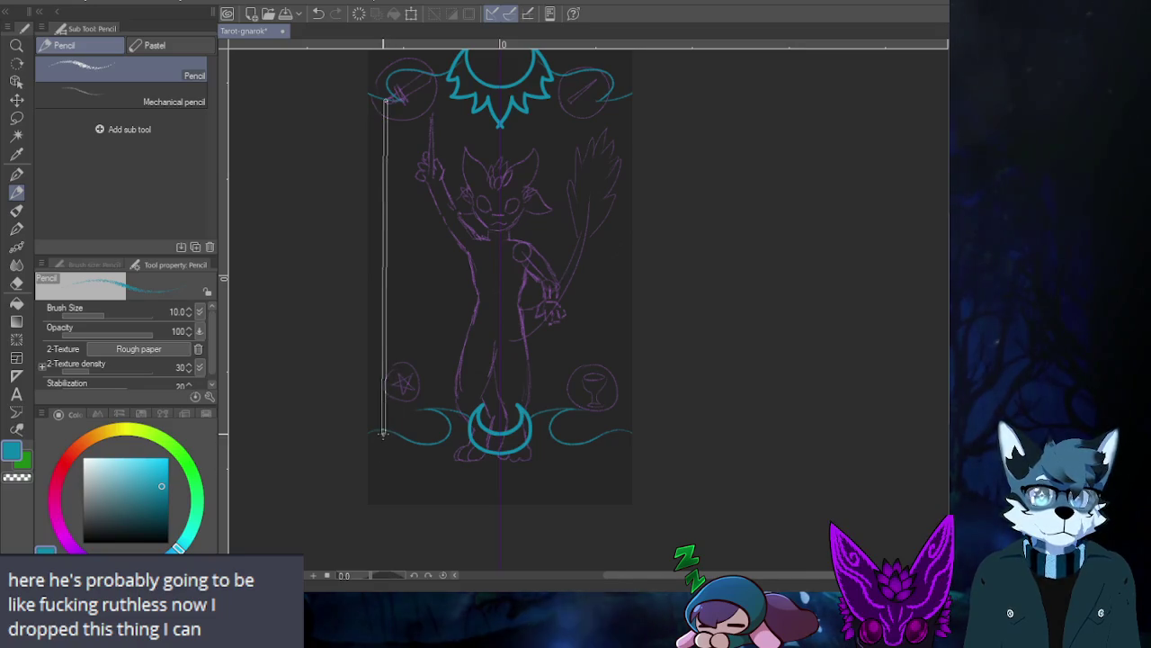
left_click_drag(385, 430, 383, 433)
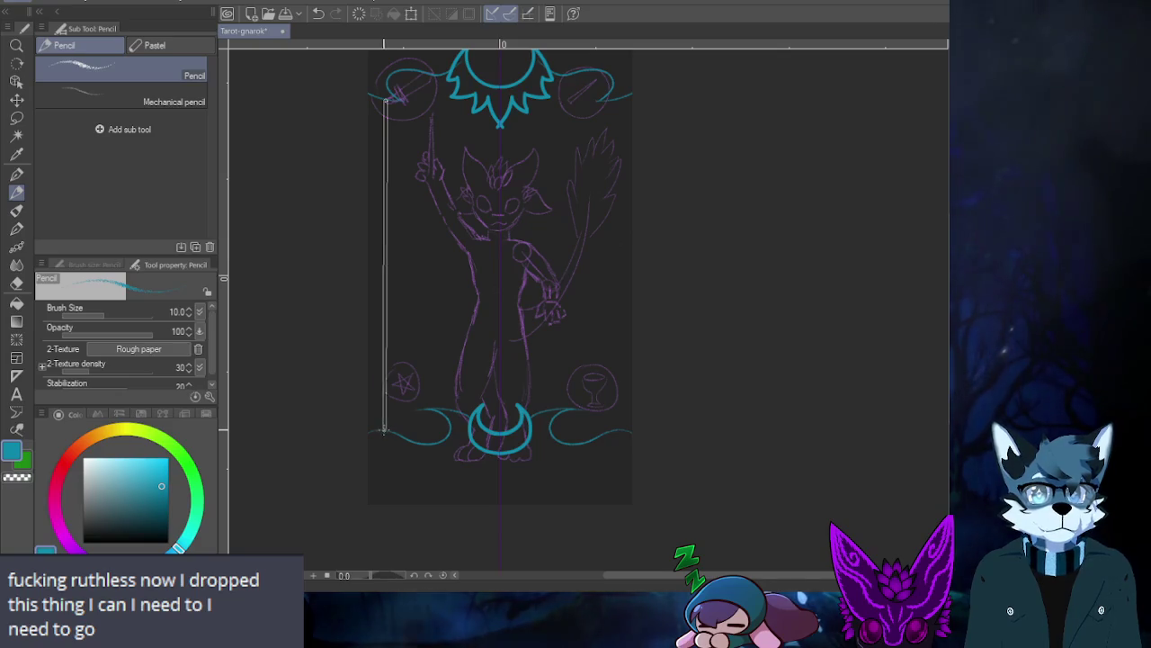
- Commit the mirrored side border lines and redraw the thin base line beneath the moon
left_click(385, 430, "shift")
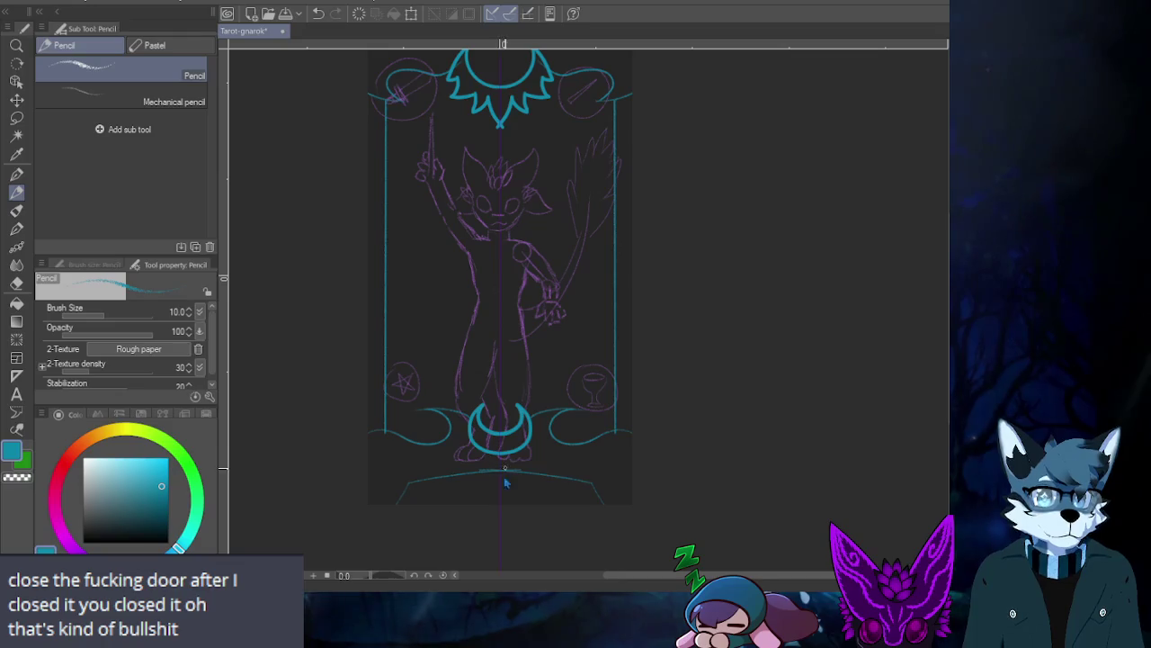
key("ctrl+z")
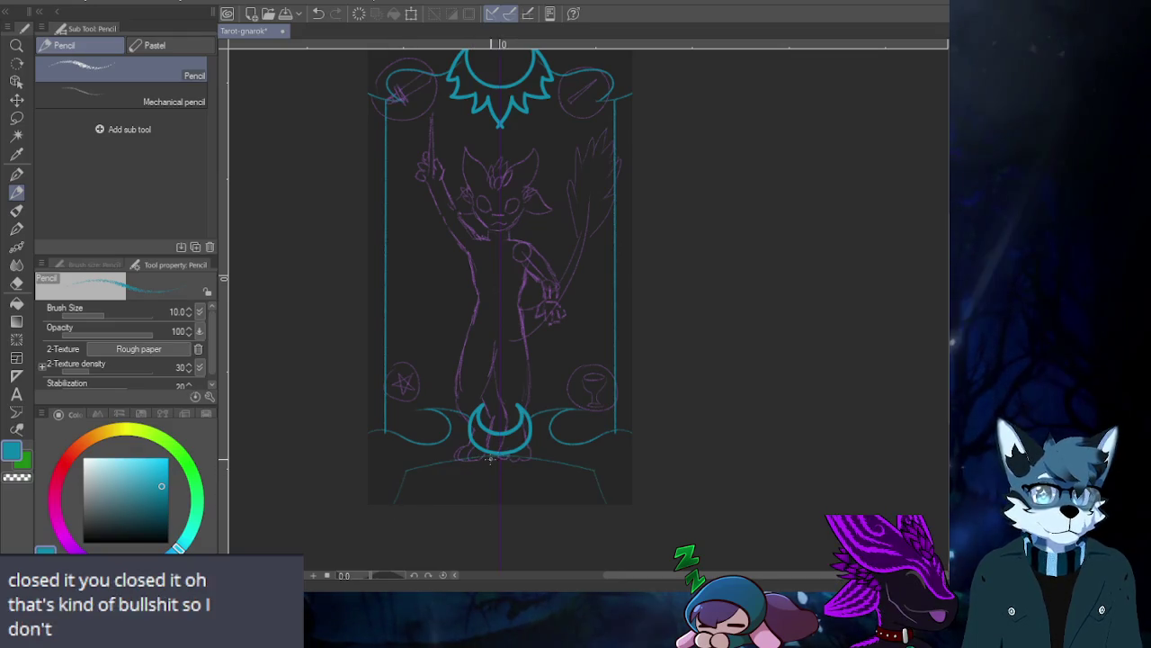
left_click(449, 472)
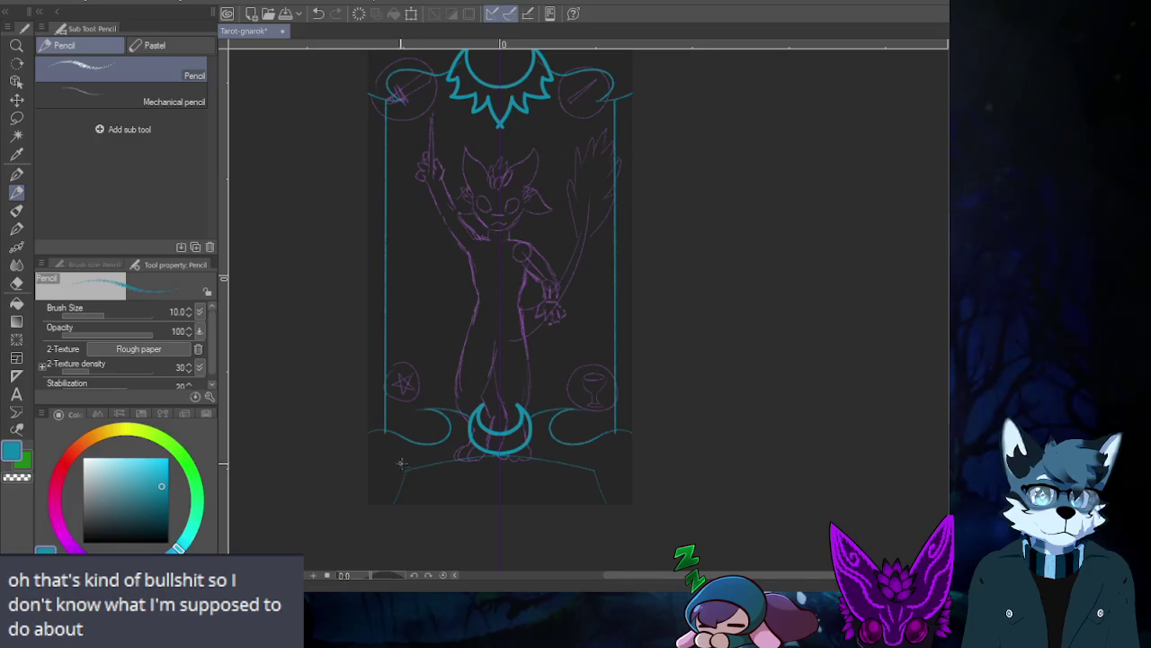
mouse_move(357, 240)
left_mouse_down()
mouse_move(366, 282)
mouse_move(375, 260)
left_mouse_up()
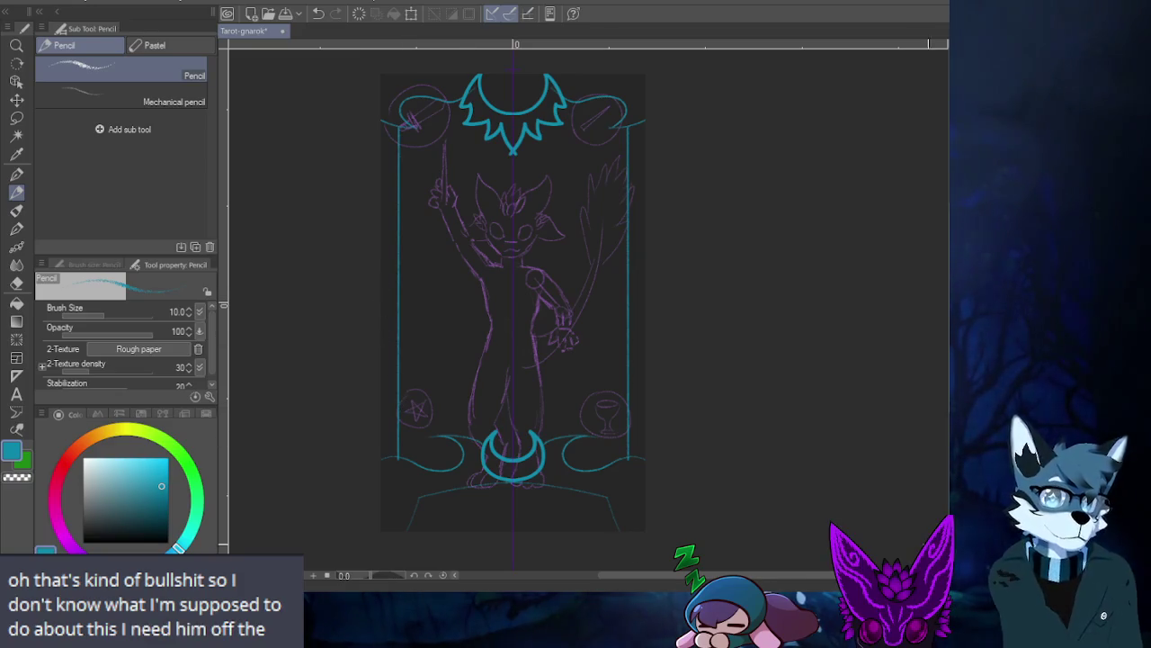
- Flip between frame versions, ending with the teal crystal frame linework shown
key("ctrl+z")
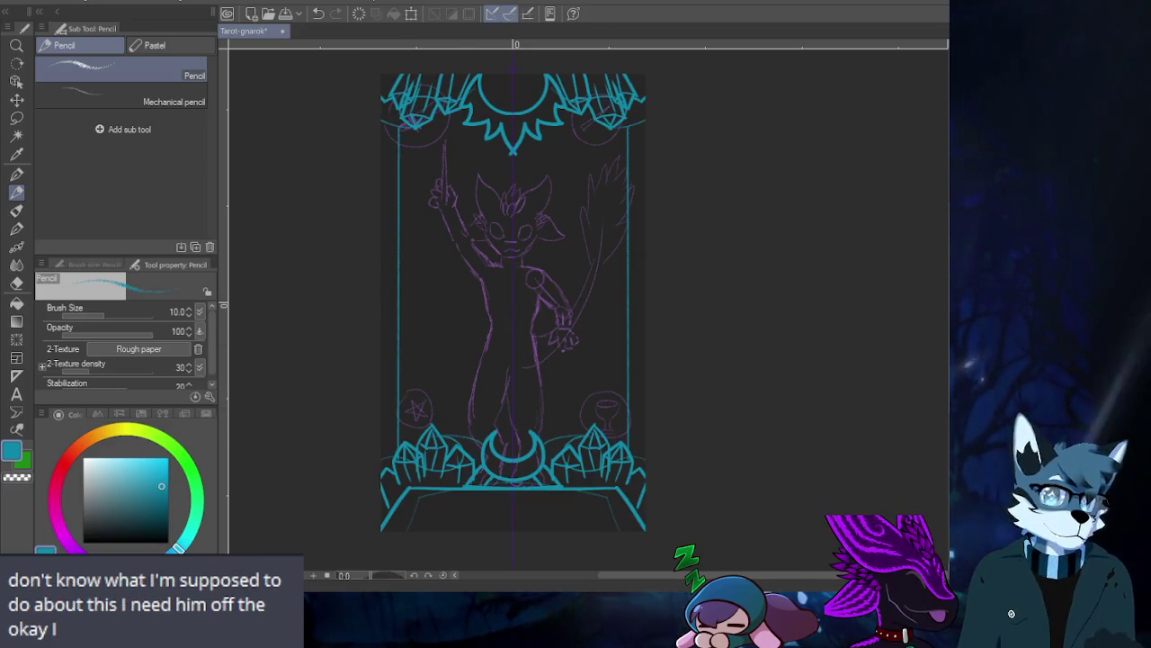
key("ctrl+z")
key("ctrl+z")
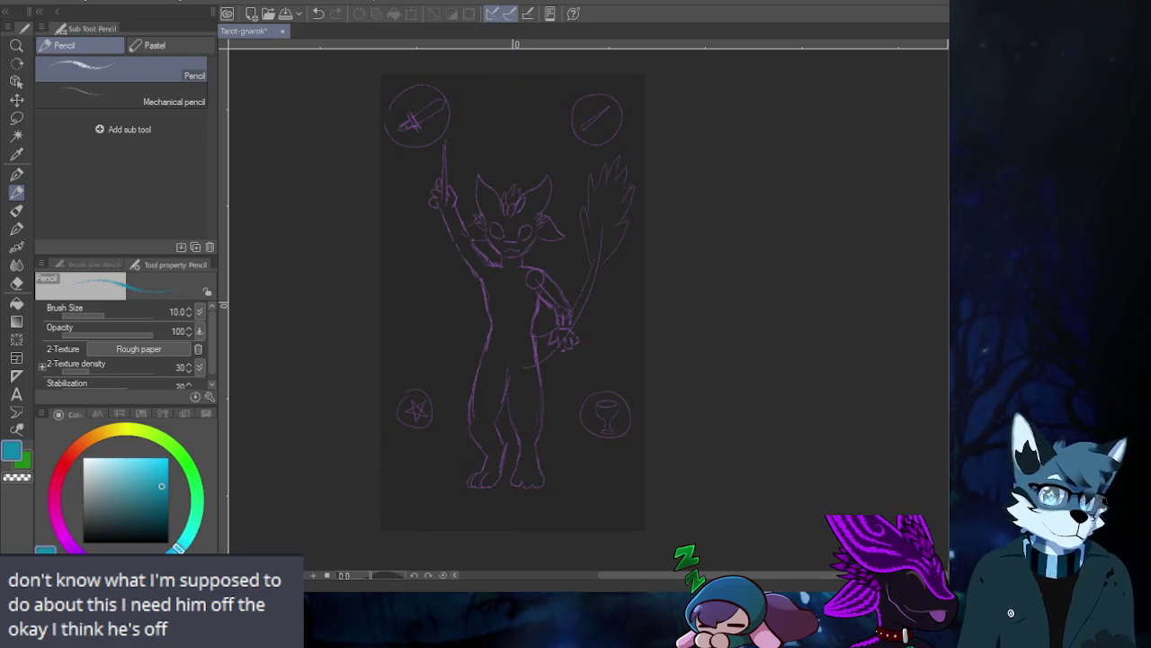
key("ctrl+y")
key("ctrl+z")
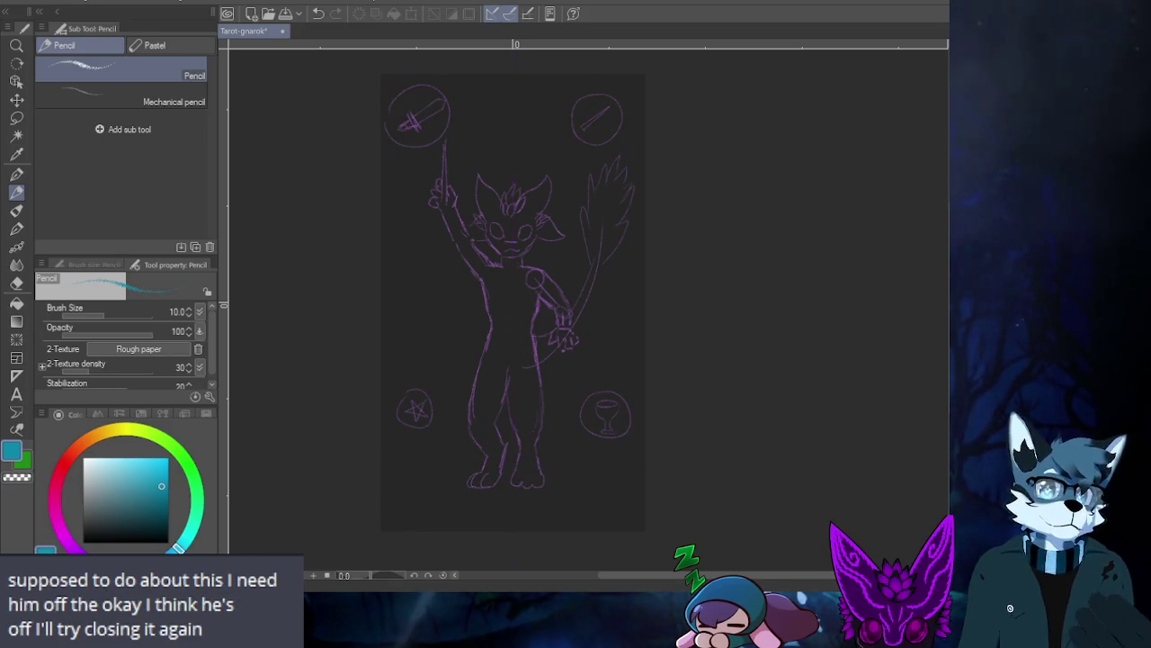
key("ctrl+y")
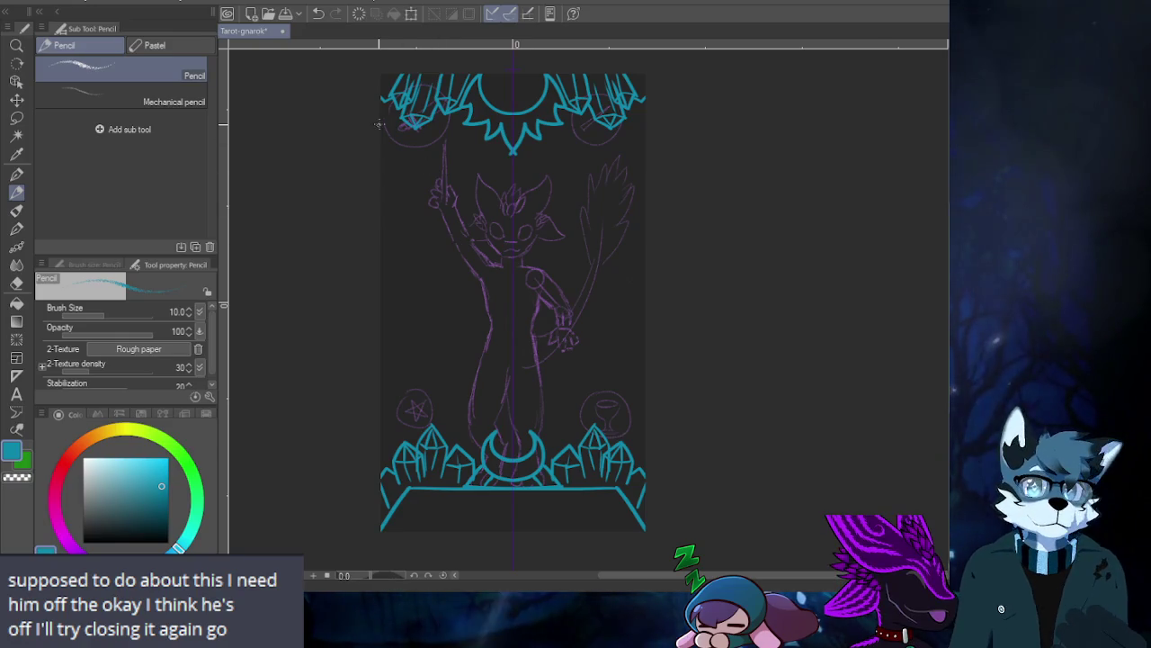
- Draw mirrored straight teal side borders, then compare crystal and swirl frames, keeping crystals
left_click_drag(395, 113, 395, 445)
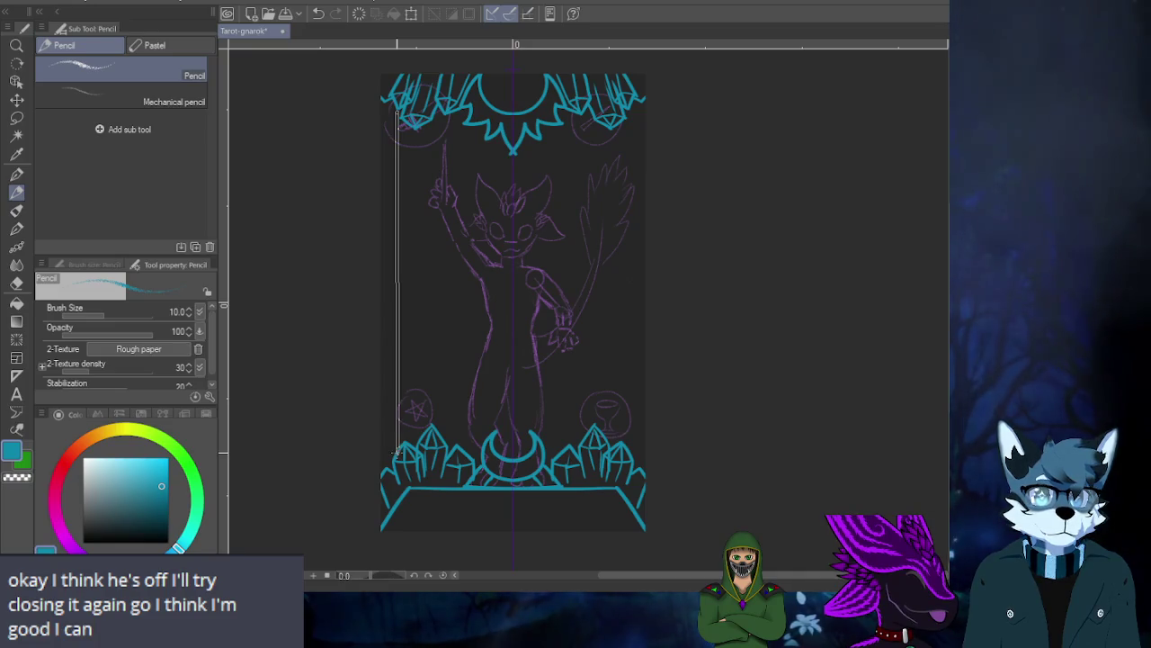
left_click_drag(396, 454, 396, 491)
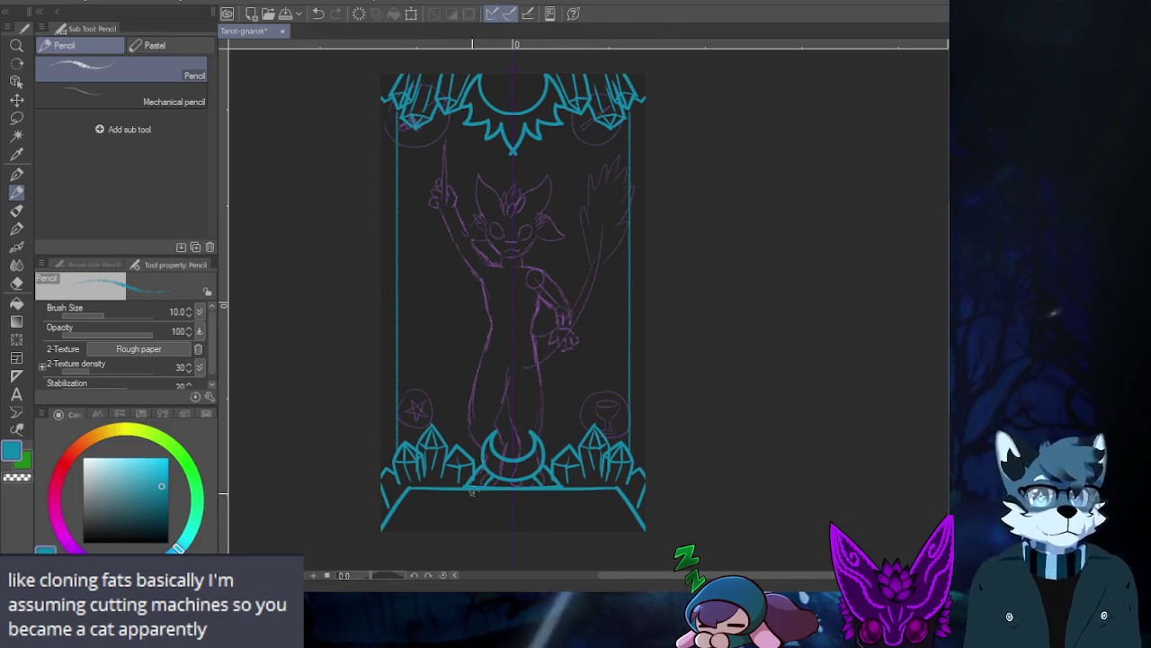
key("ctrl+z")
key("ctrl+z")
key("ctrl+z")
key("ctrl+y")
key("ctrl+z")
key("ctrl+y")
key("ctrl+z")
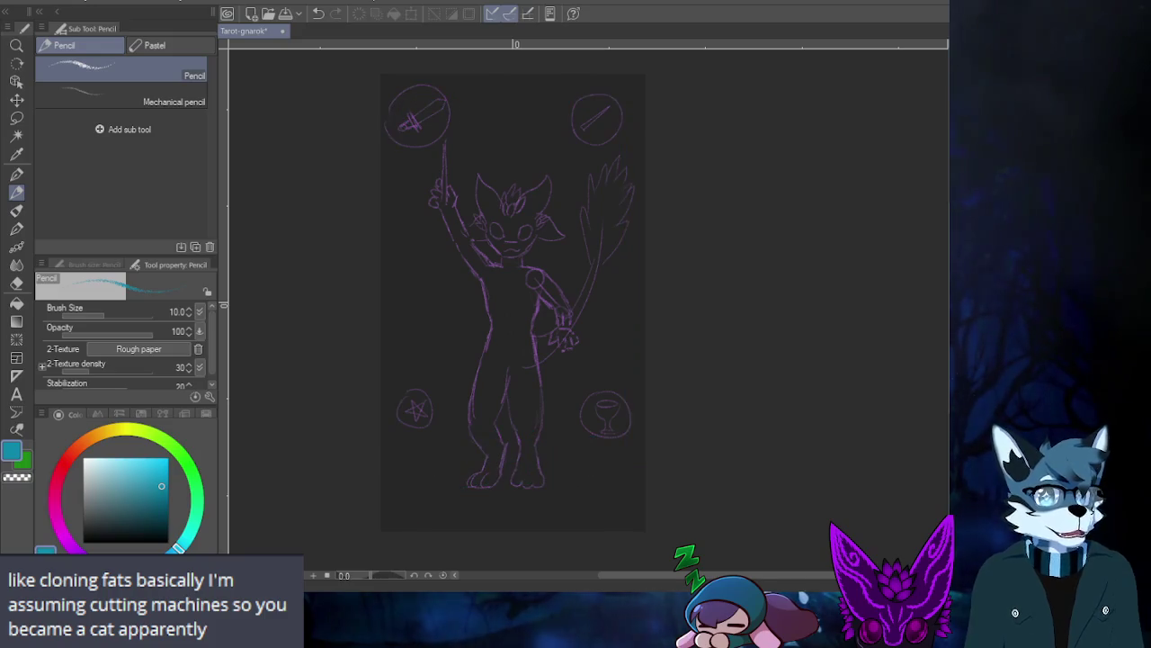
key("ctrl+y")
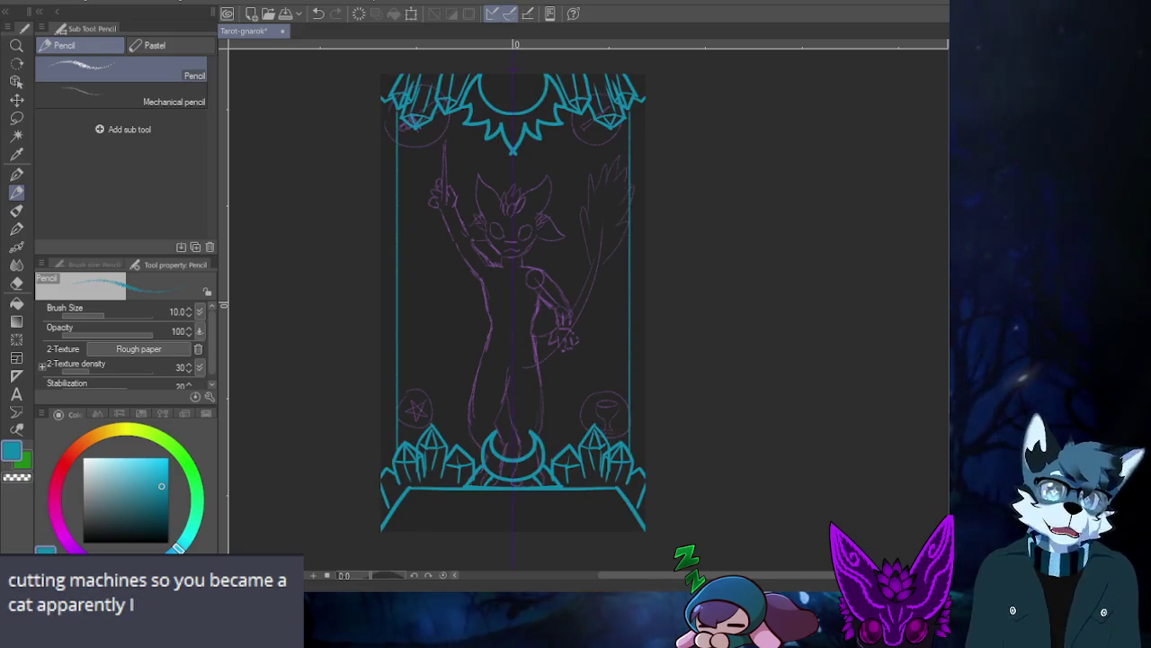
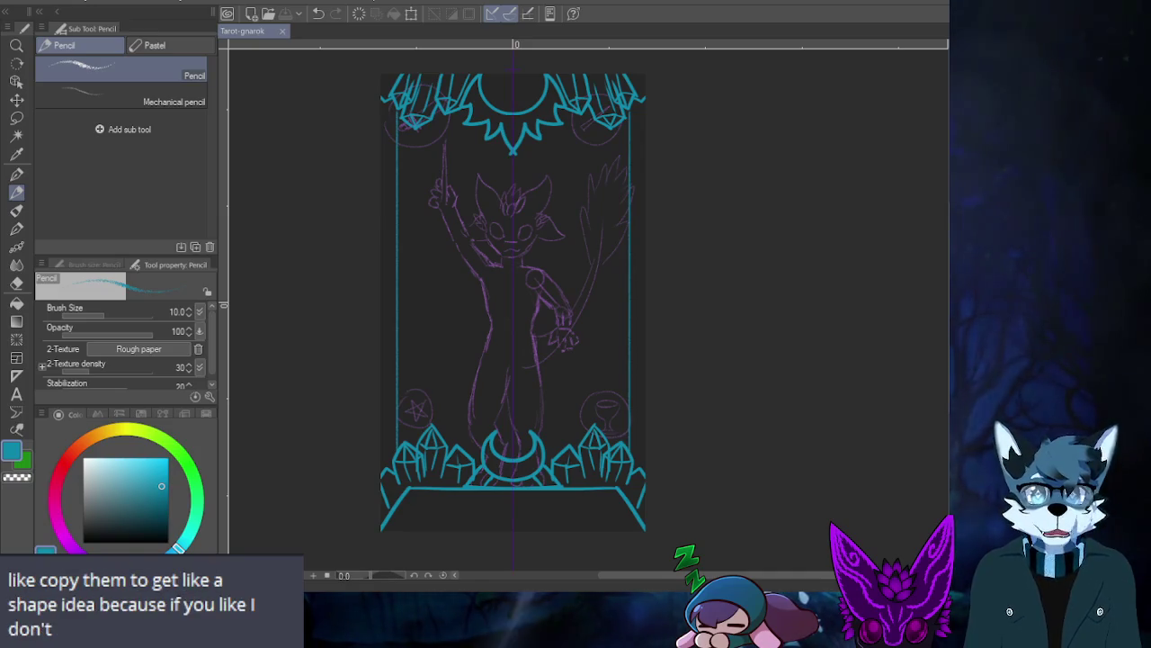
- Zoom in and out across the tarot card to review the teal border and purple figure sketch
scroll(451, 484, "up", 1)
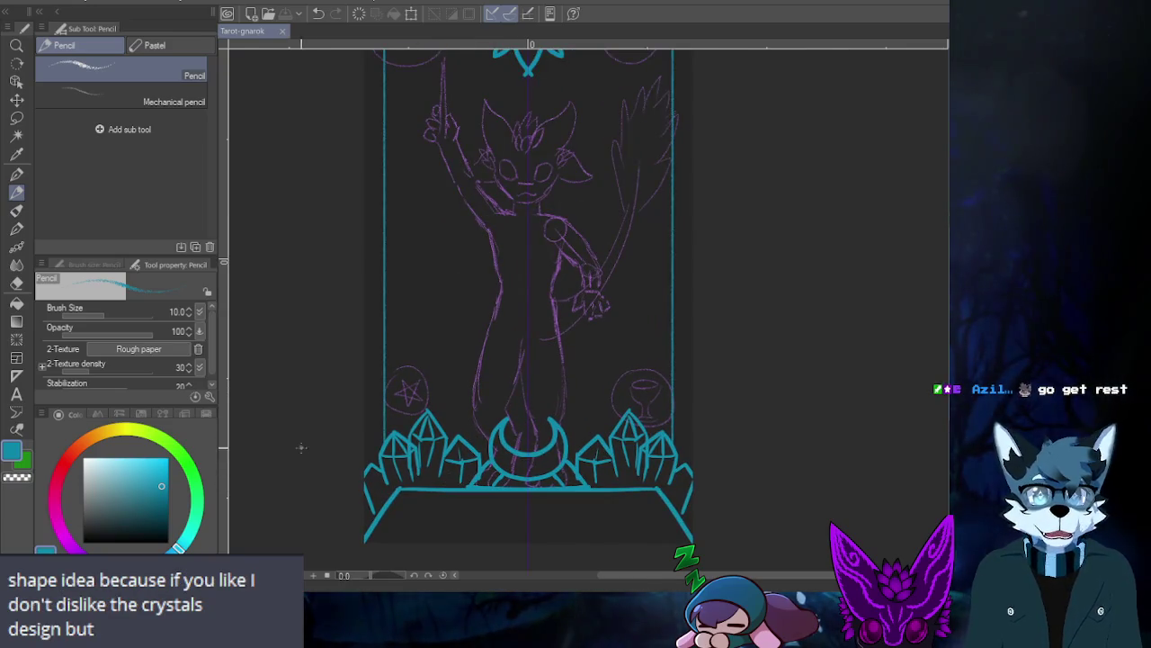
scroll(432, 481, "up", 2)
scroll(418, 396, "up", 1)
scroll(418, 395, "down", 2)
scroll(417, 396, "down", 1)
scroll(418, 396, "up", 1)
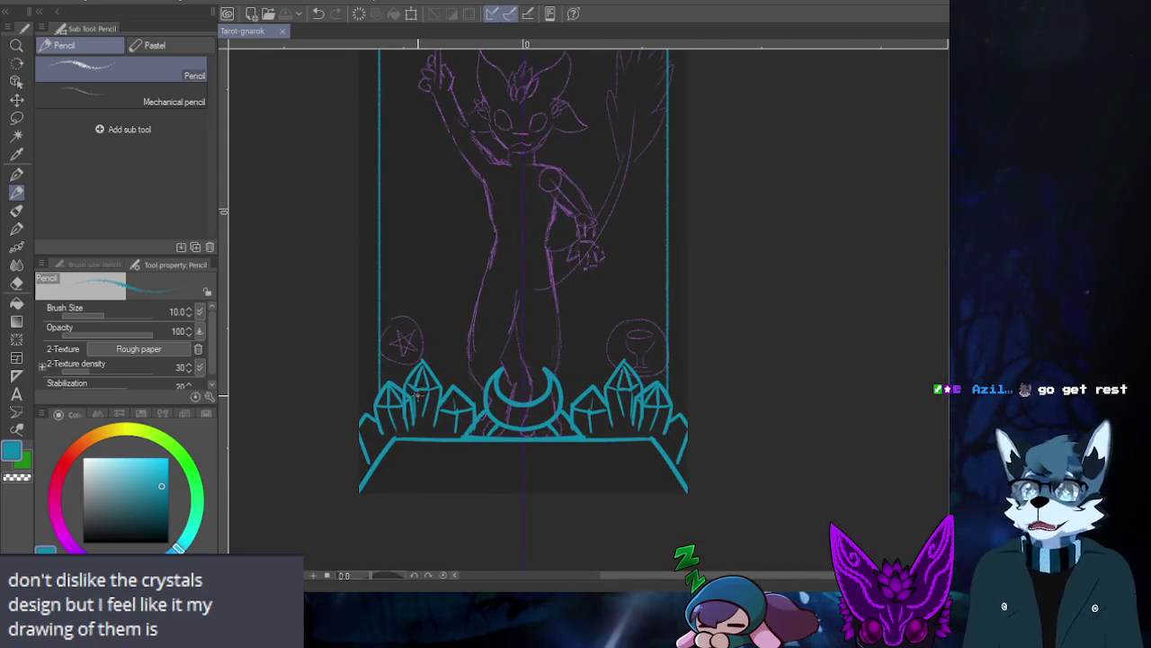
scroll(417, 395, "up", 1)
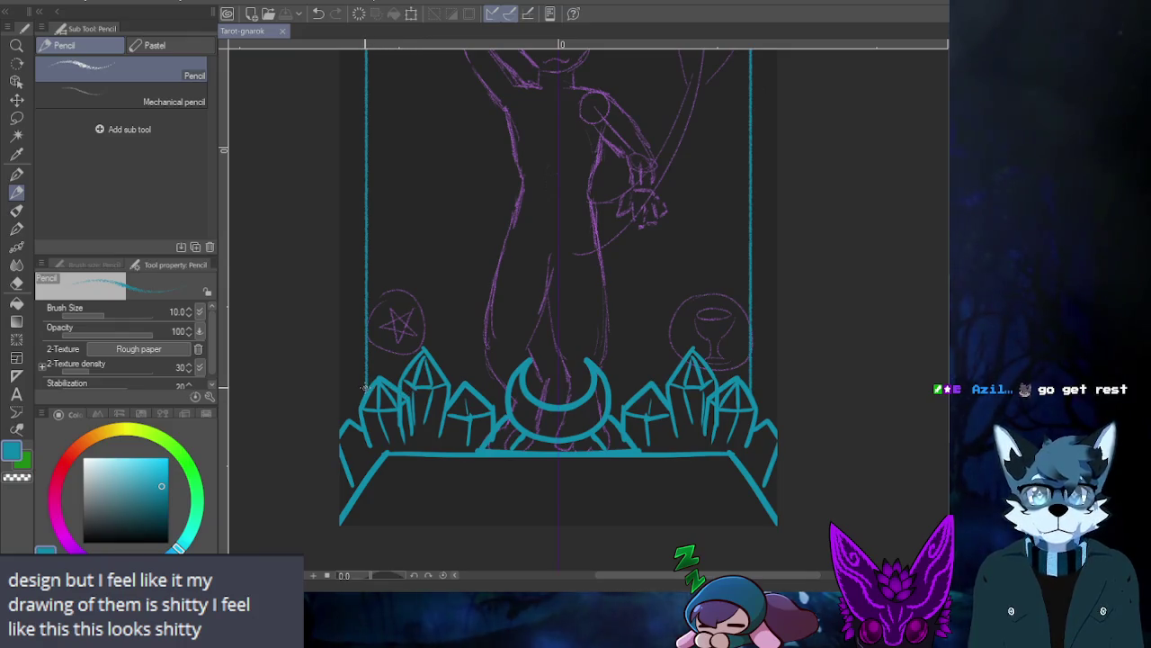
scroll(364, 387, "down", 2)
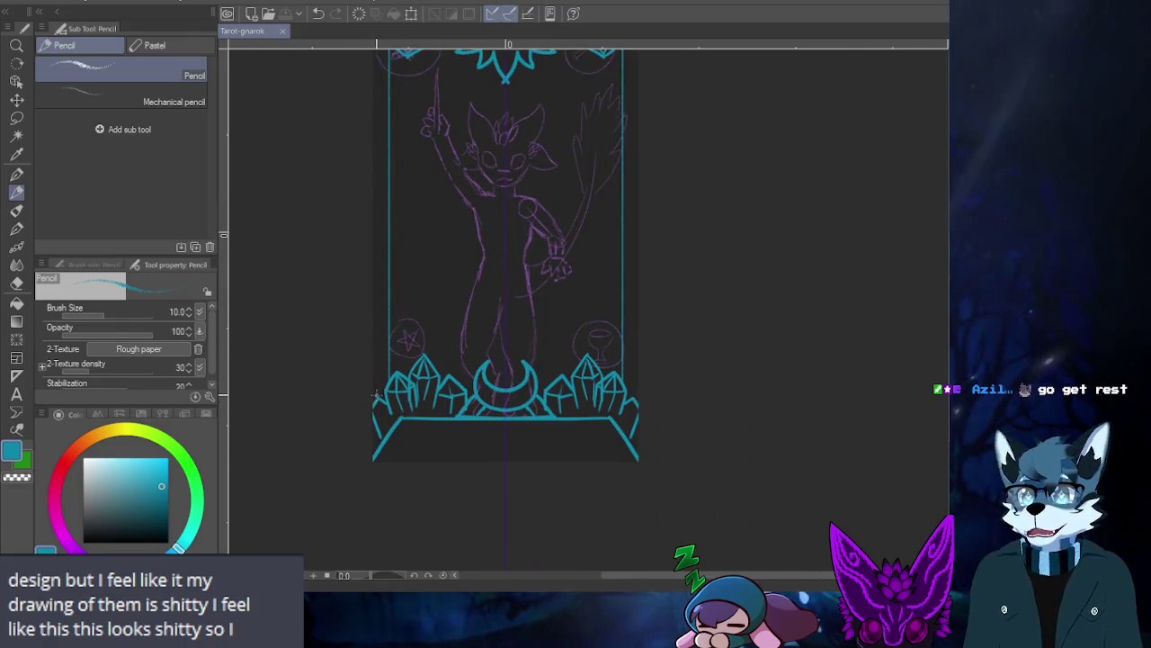
scroll(369, 436, "up", 1)
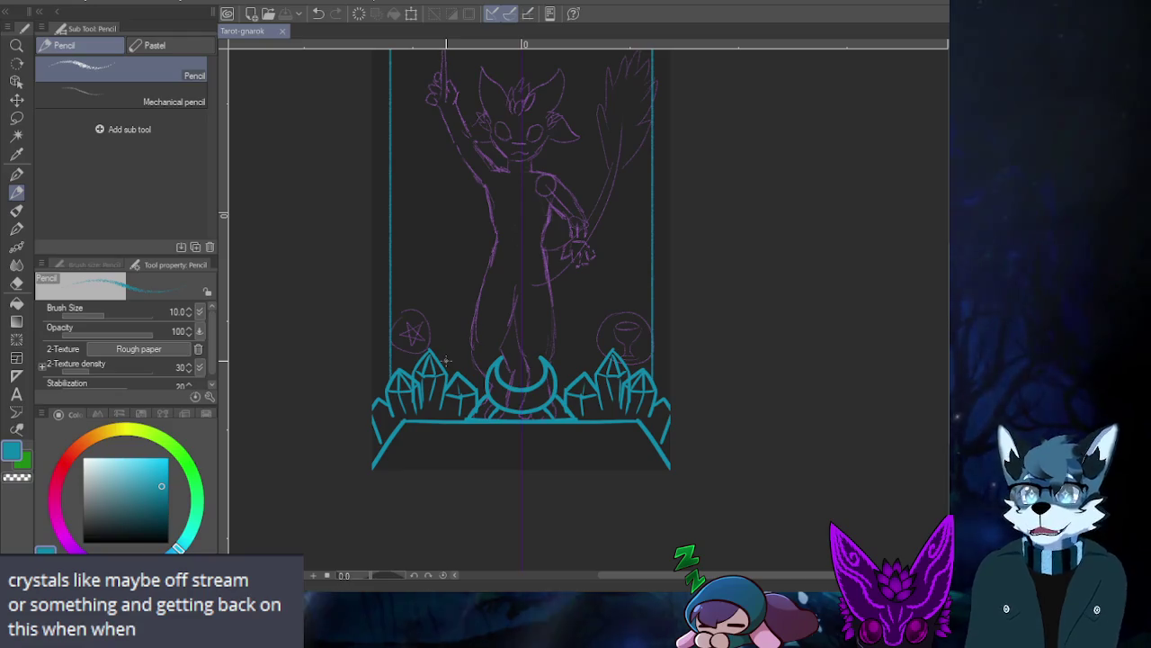
scroll(485, 305, "down", 1)
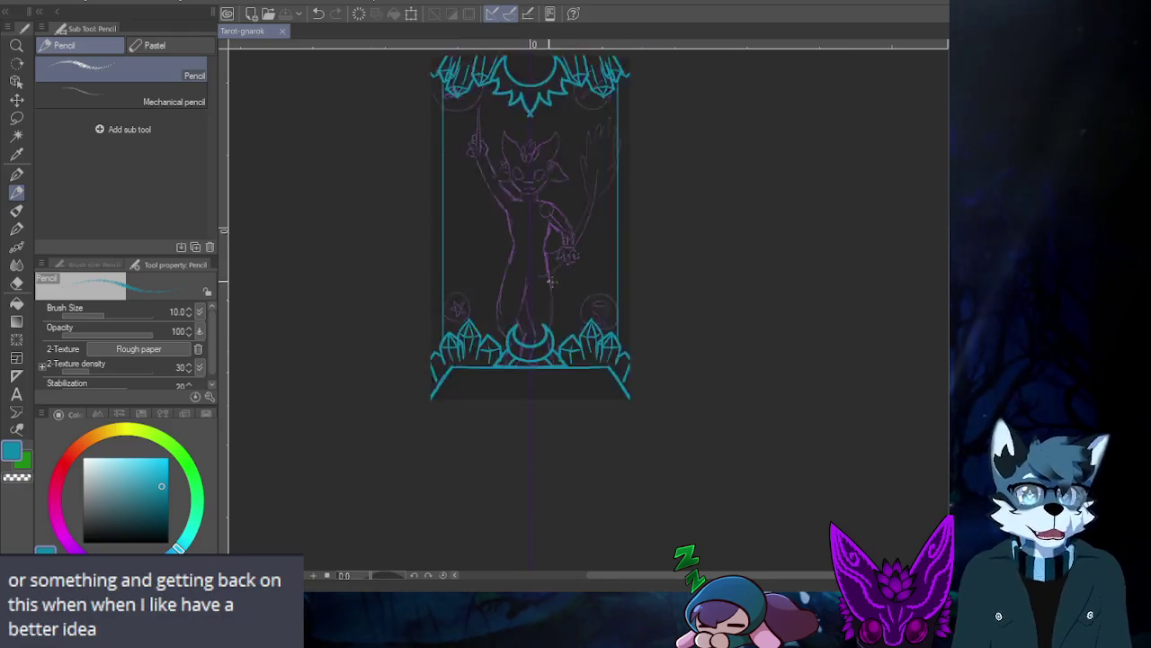
scroll(540, 234, "down", 2)
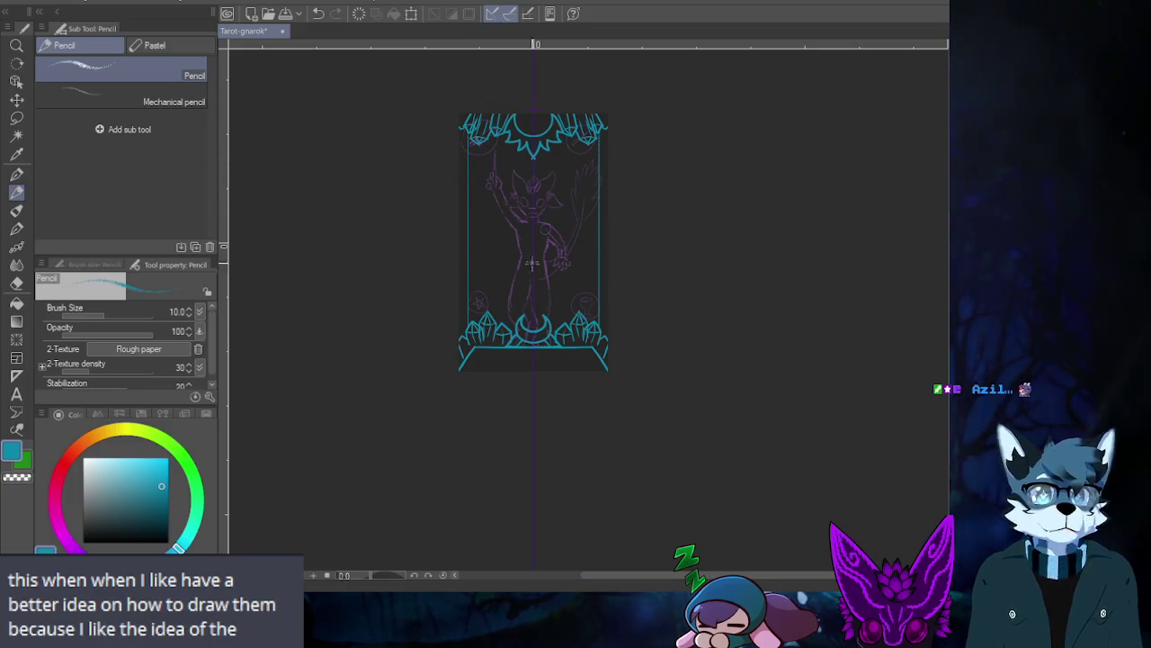
scroll(470, 381, "up", 2)
scroll(510, 321, "up", 2)
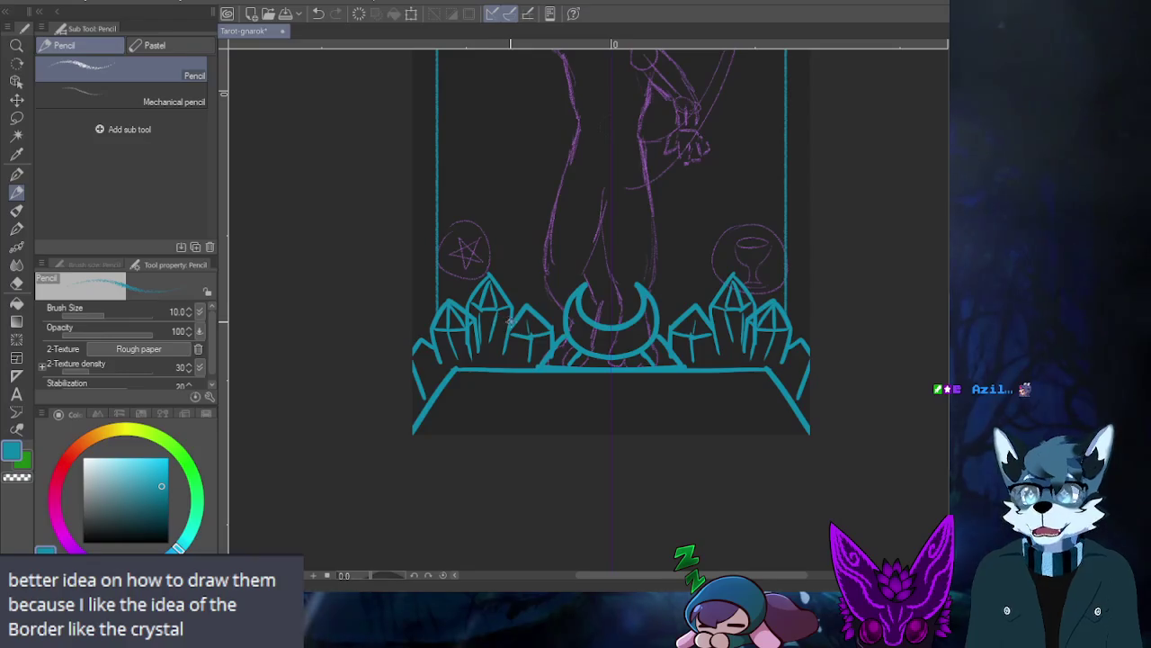
scroll(509, 322, "up", 1)
scroll(509, 322, "down", 2)
scroll(509, 322, "up", 2)
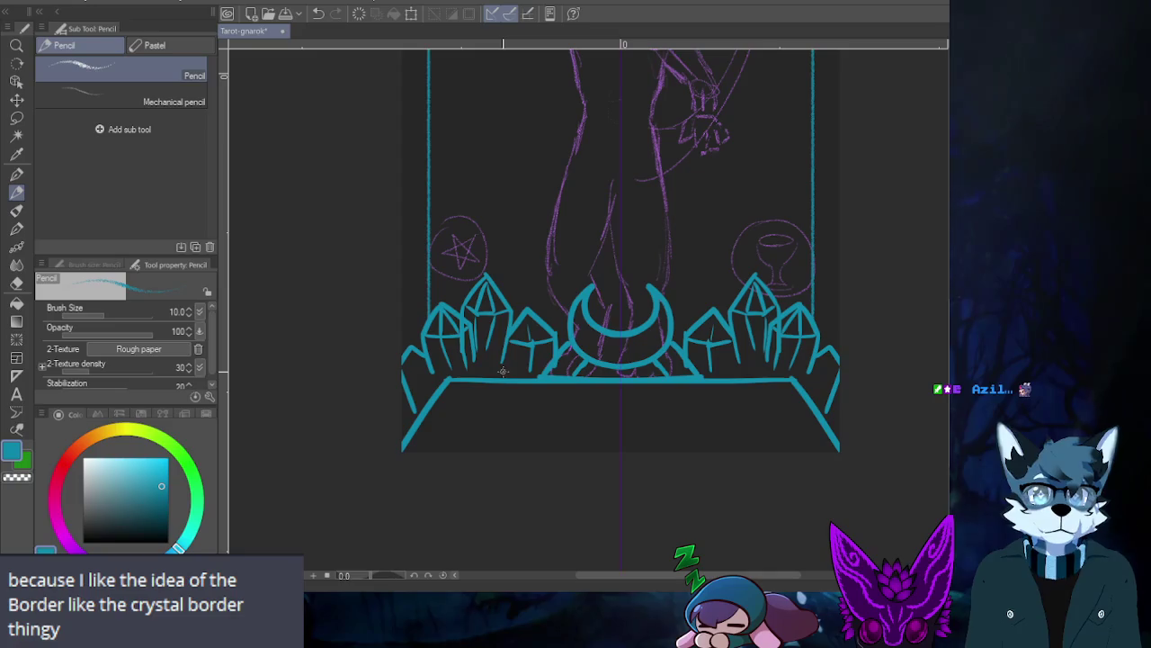
scroll(504, 373, "down", 2)
scroll(512, 365, "up", 2)
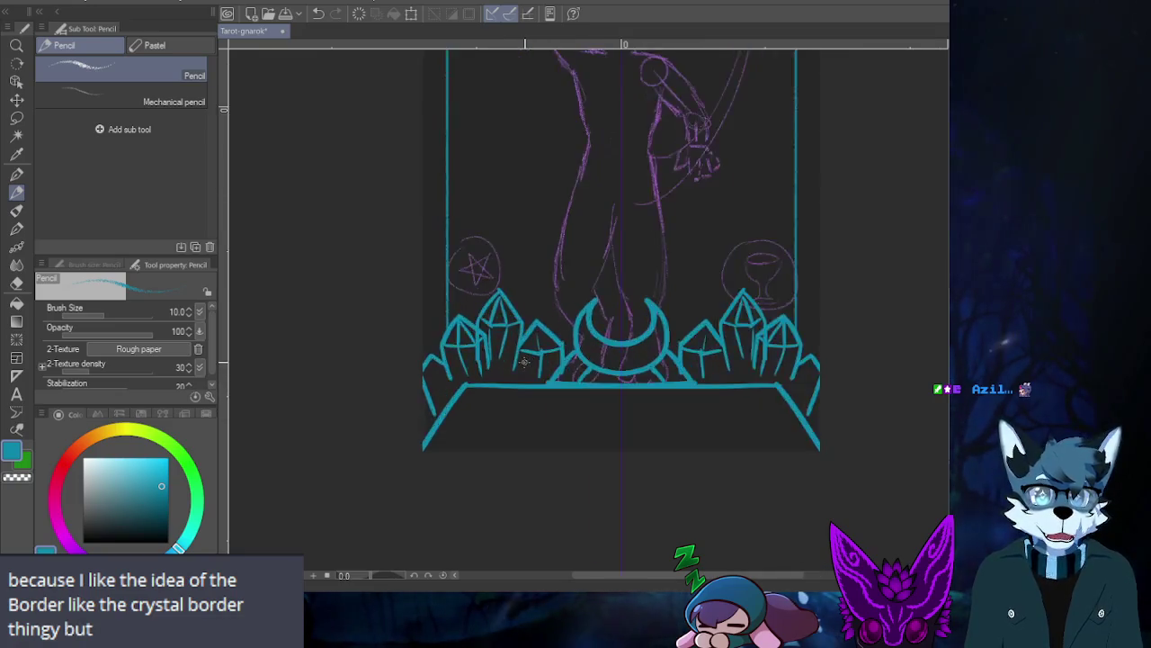
scroll(522, 358, "down", 3)
scroll(521, 359, "down", 1)
scroll(504, 365, "up", 1)
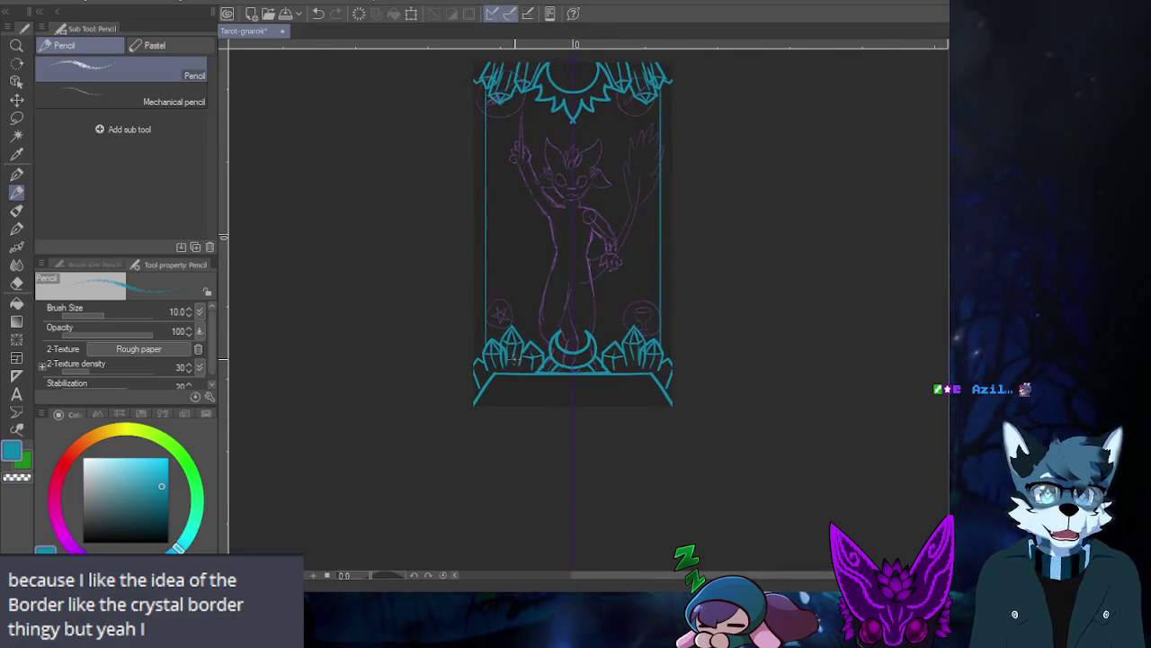
scroll(483, 369, "up", 2)
scroll(483, 368, "up", 1)
scroll(484, 369, "down", 2)
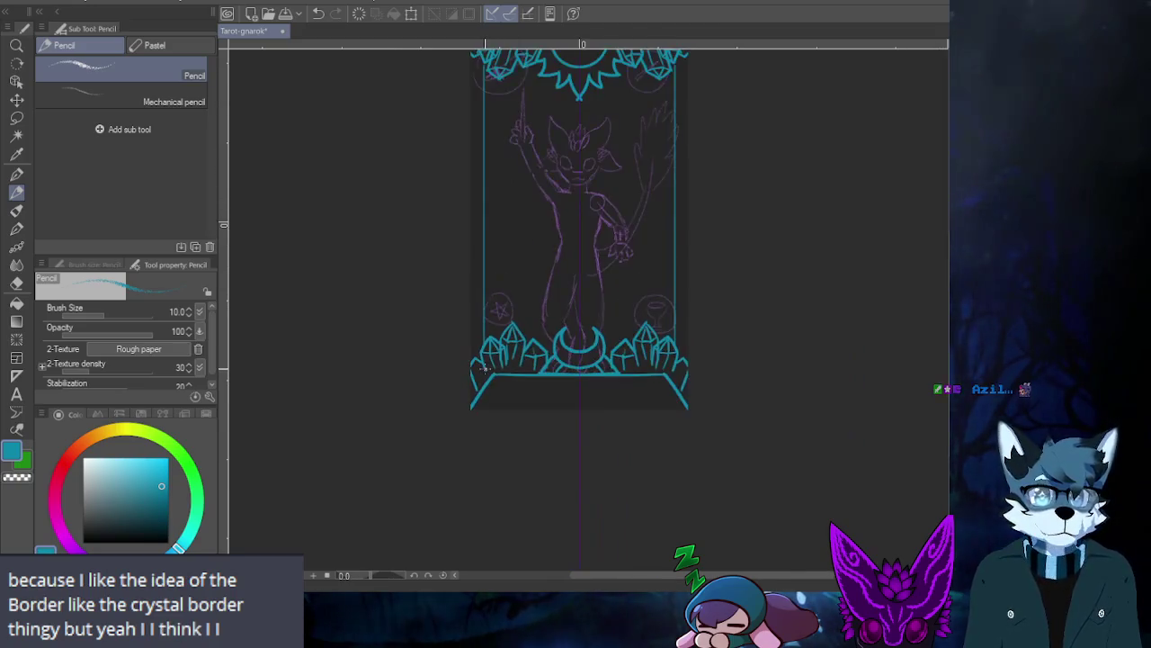
scroll(485, 368, "down", 2)
scroll(485, 366, "up", 2)
scroll(476, 323, "down", 2)
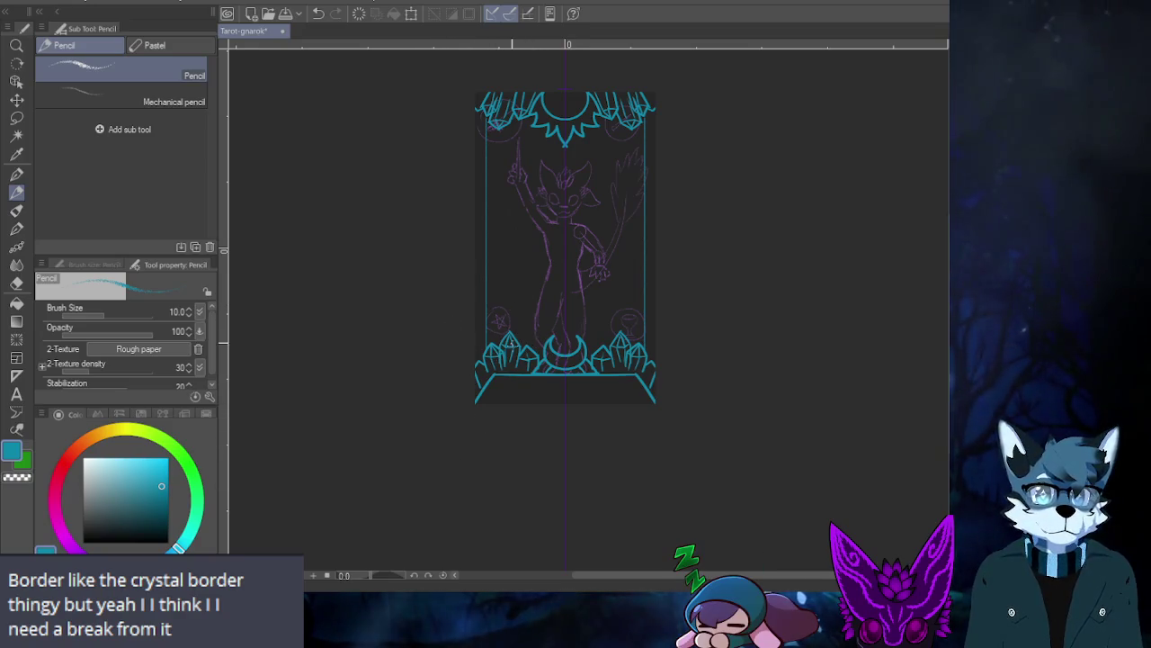
scroll(511, 346, "up", 2)
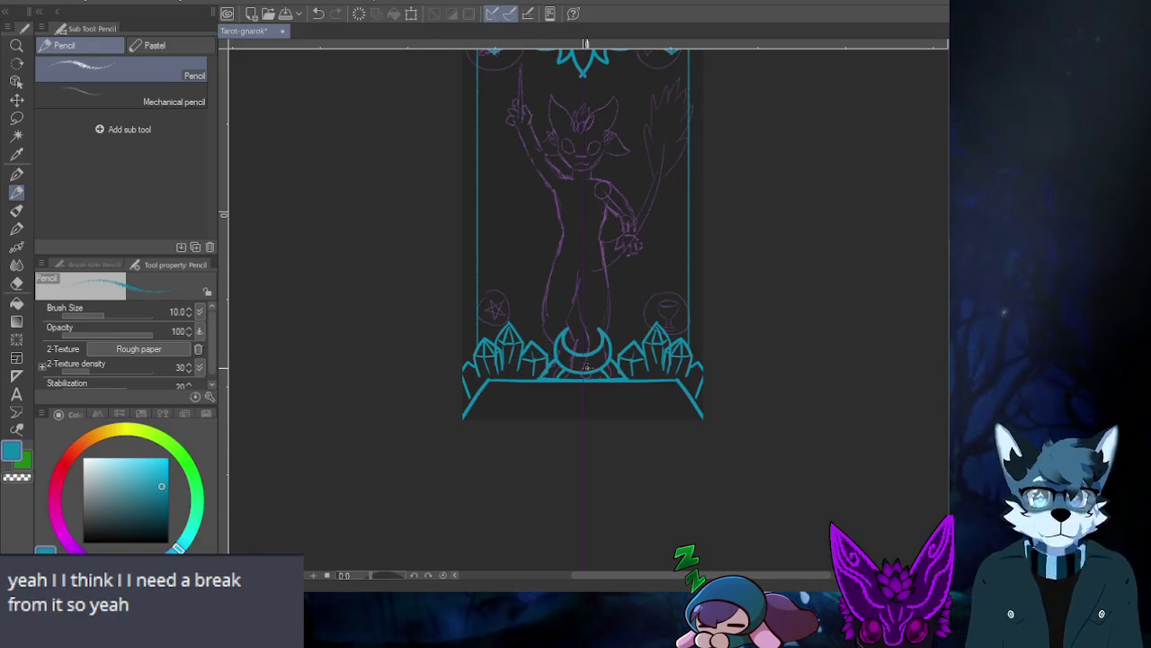
scroll(558, 235, "down", 2)
scroll(641, 282, "up", 2)
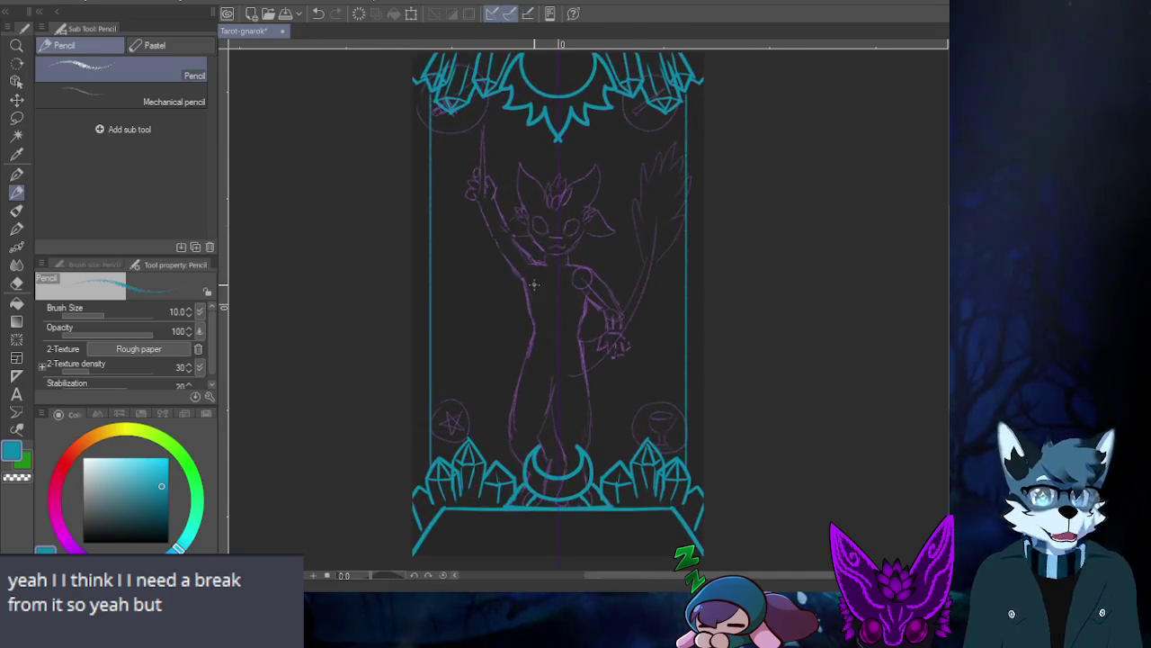
scroll(534, 285, "down", 2)
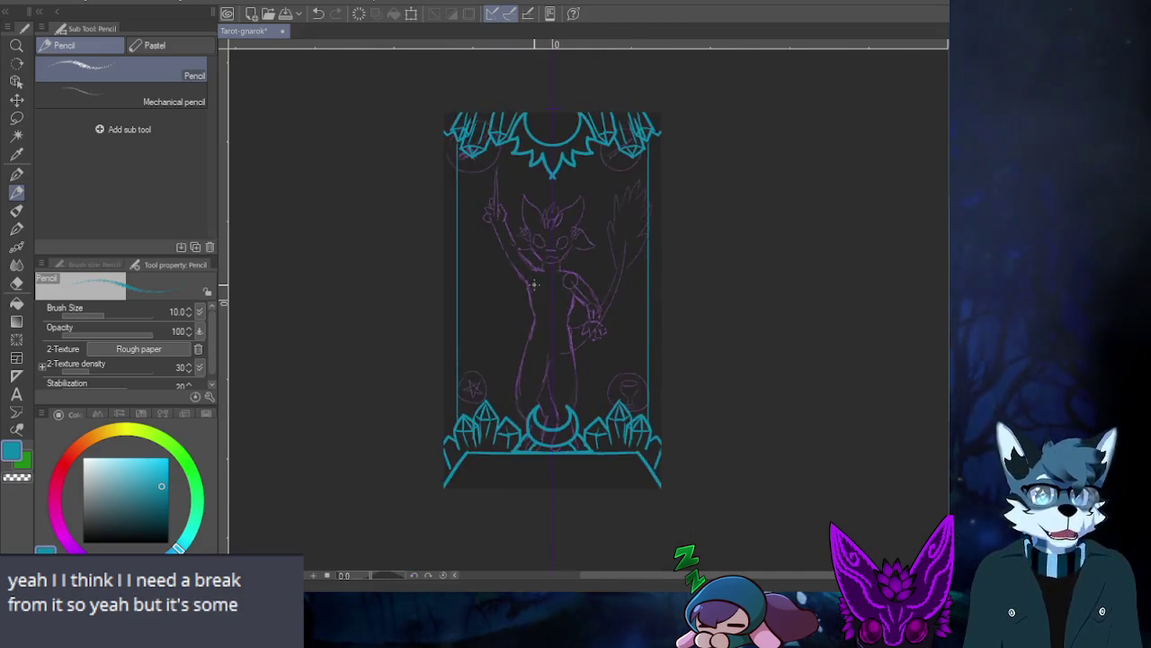
scroll(534, 285, "up", 2)
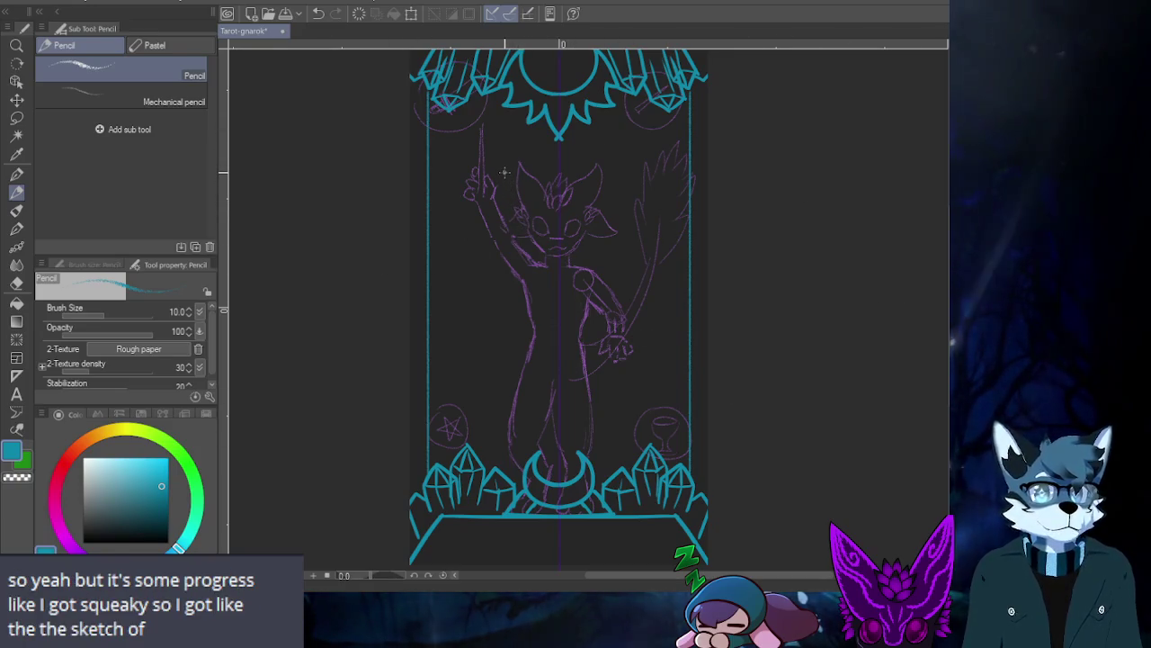
scroll(504, 172, "up", 1)
scroll(530, 189, "up", 1)
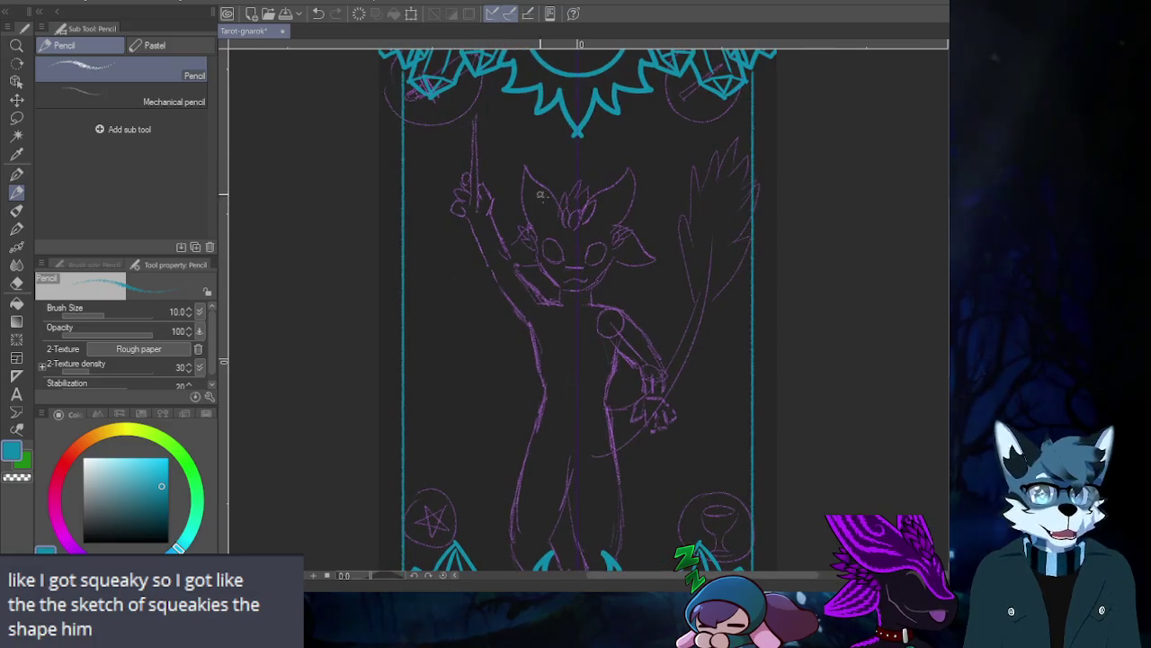
scroll(539, 194, "down", 1)
scroll(618, 360, "down", 2)
scroll(618, 360, "up", 1)
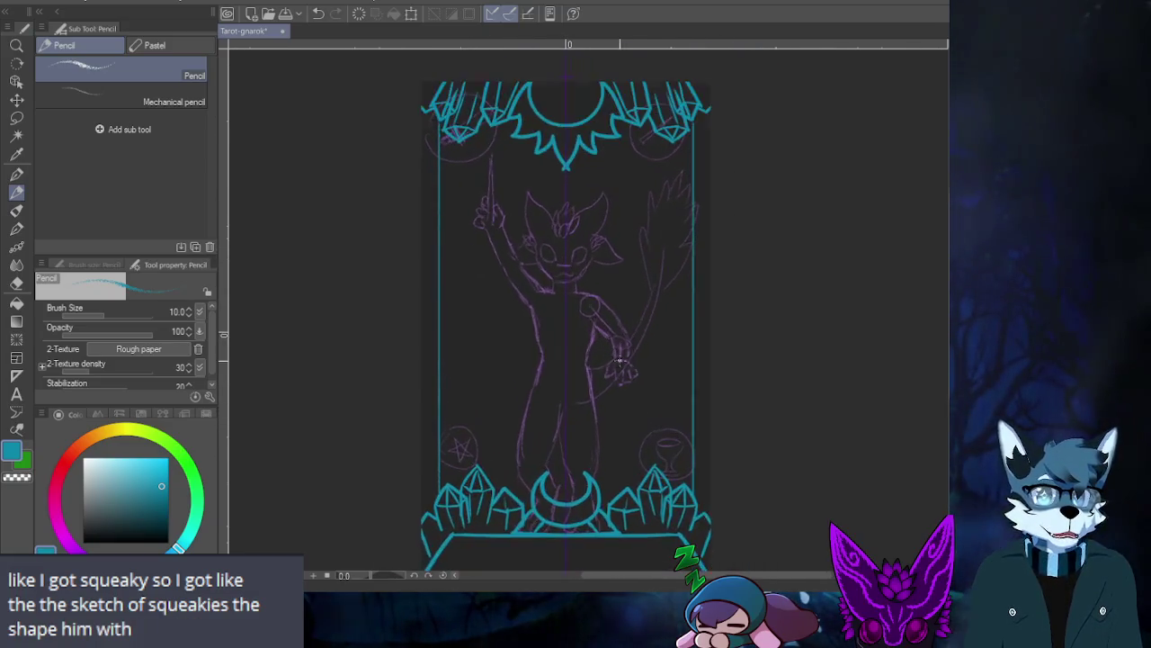
scroll(618, 362, "up", 1)
scroll(501, 306, "up", 1)
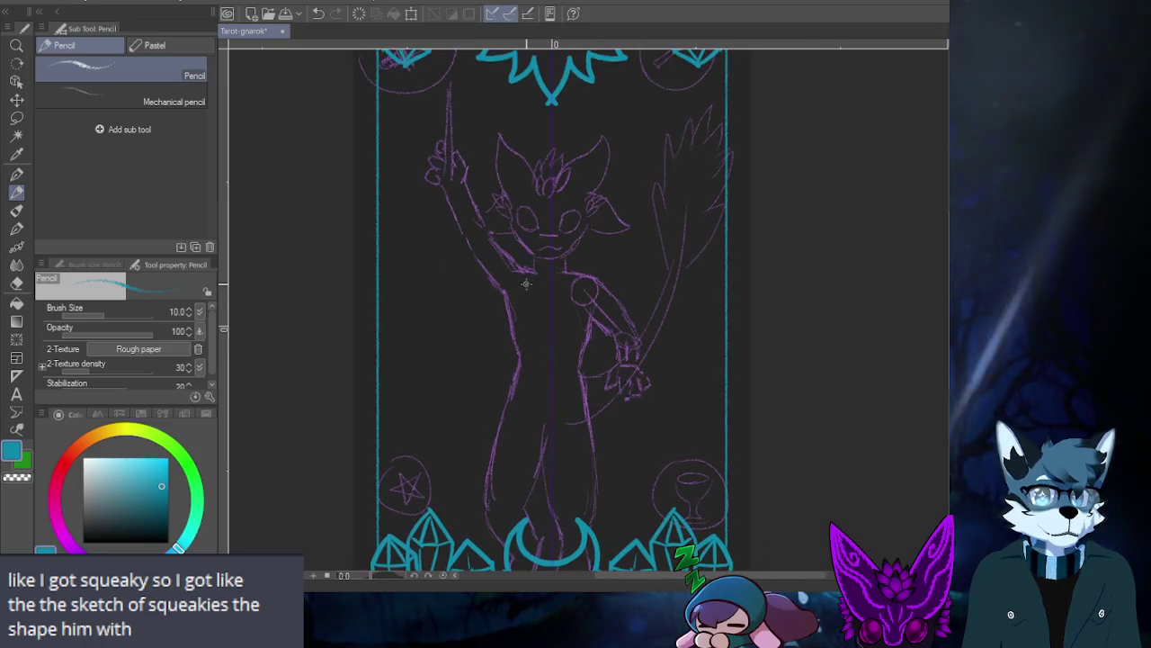
scroll(513, 297, "up", 1)
scroll(526, 284, "down", 2)
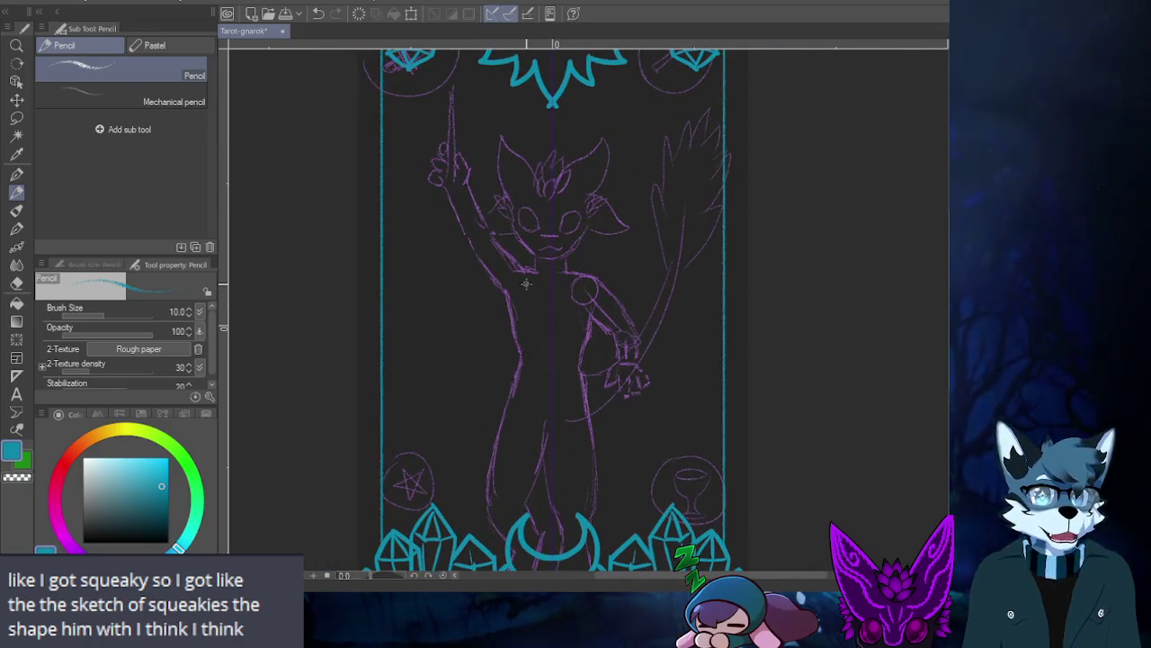
scroll(527, 284, "down", 2)
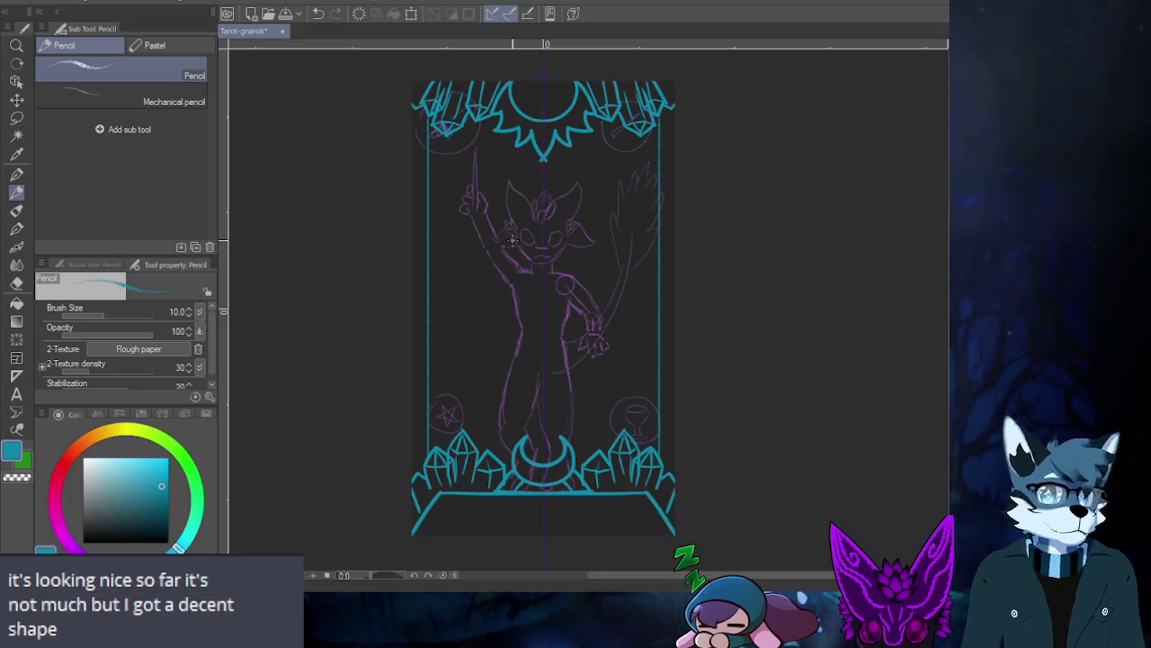
scroll(511, 240, "down", 1)
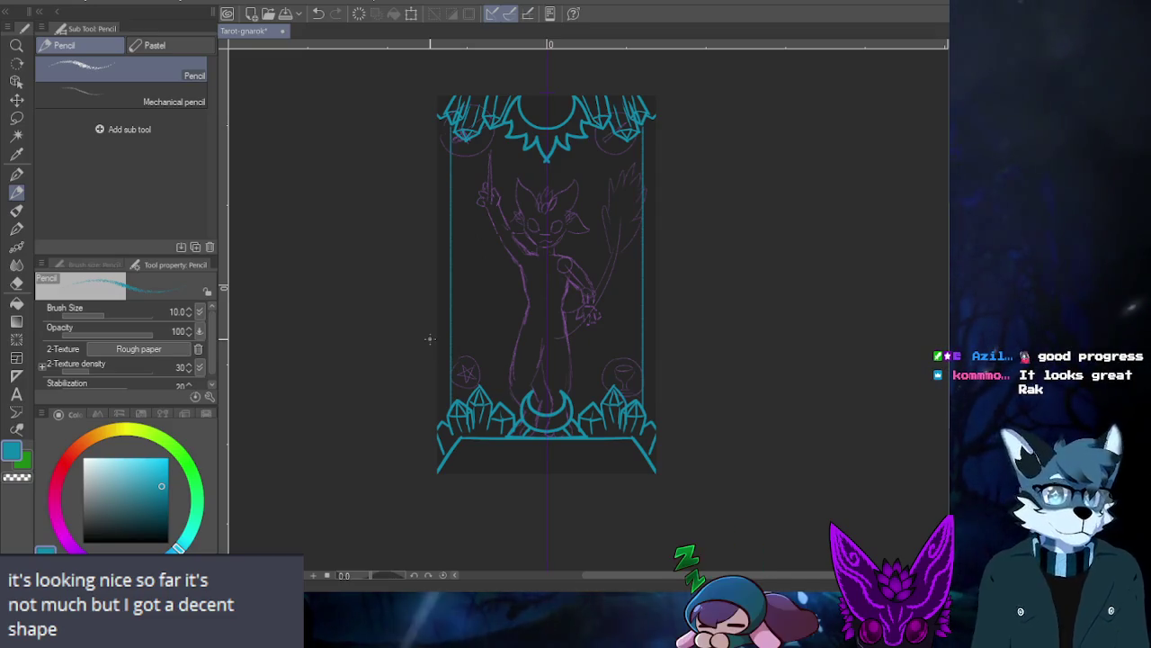
scroll(497, 173, "up", 1)
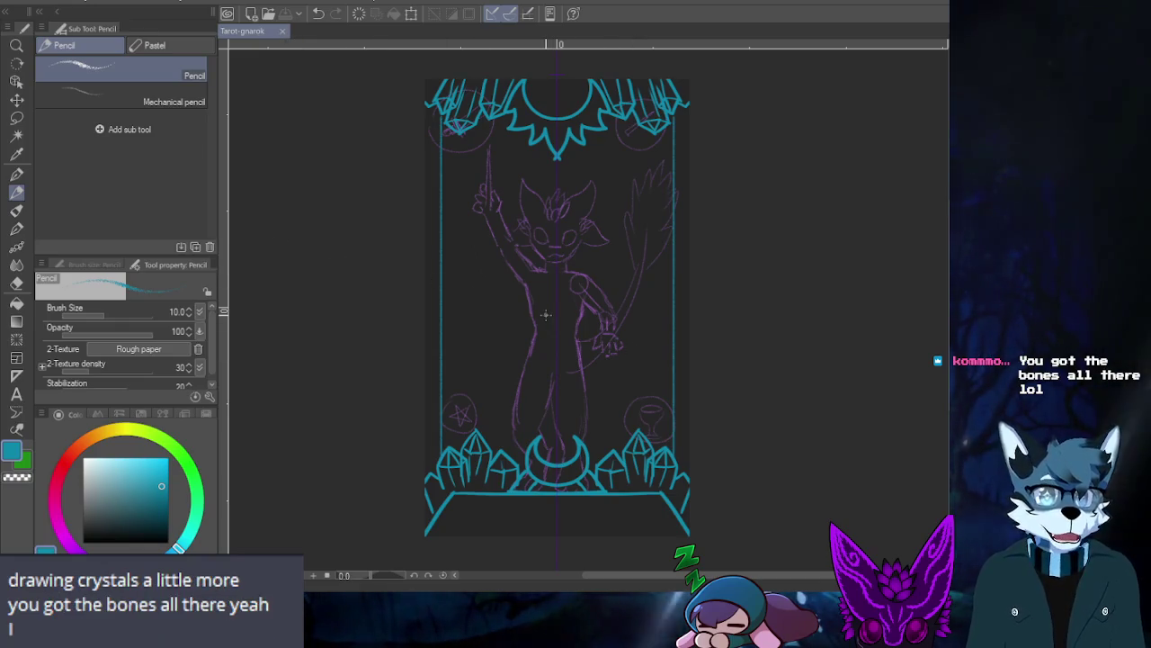
scroll(545, 315, "up", 2)
scroll(635, 316, "up", 1)
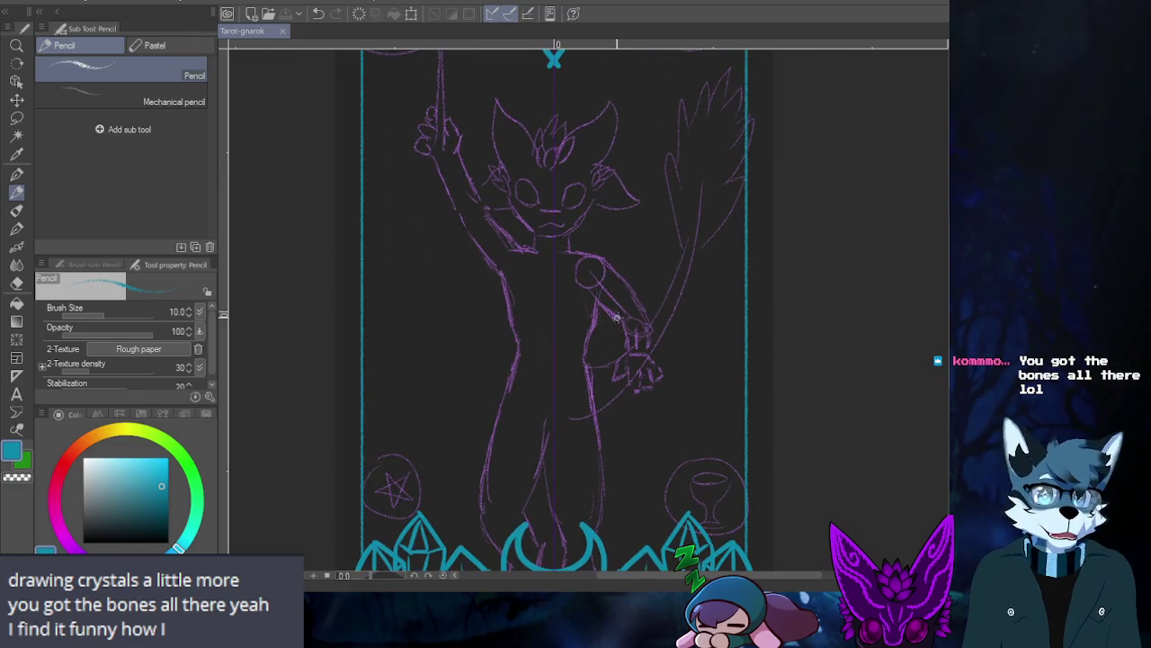
scroll(621, 308, "up", 1)
scroll(642, 306, "down", 1)
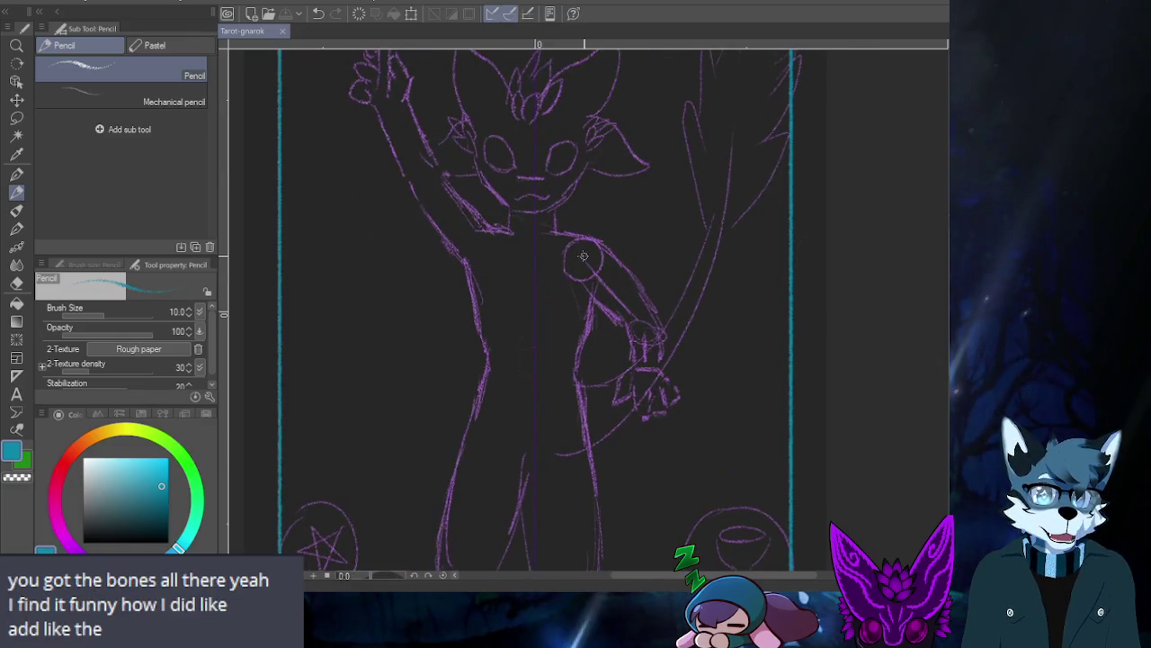
scroll(654, 316, "down", 1)
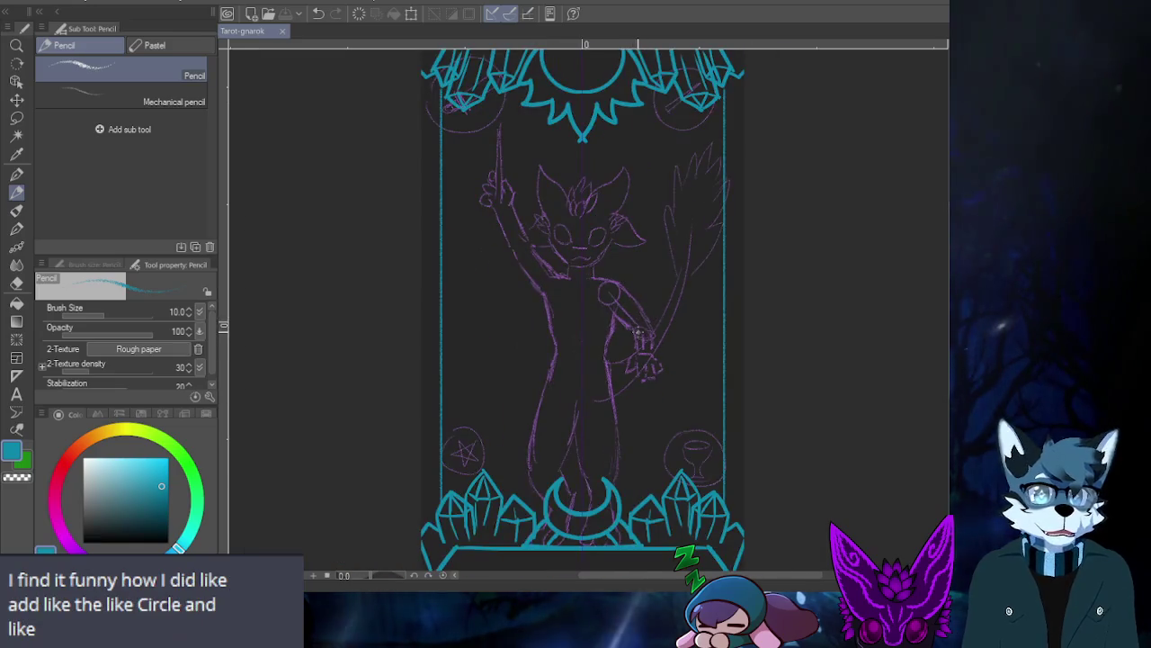
scroll(625, 312, "up", 1)
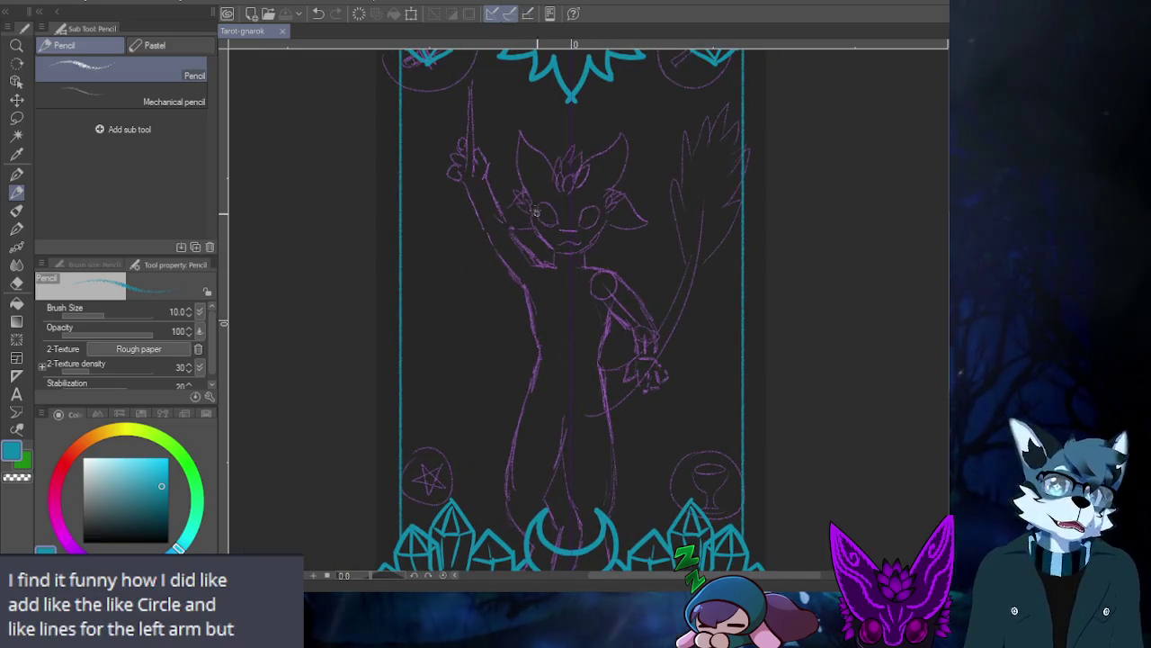
scroll(533, 221, "down", 1)
scroll(527, 239, "down", 1)
scroll(524, 261, "down", 1)
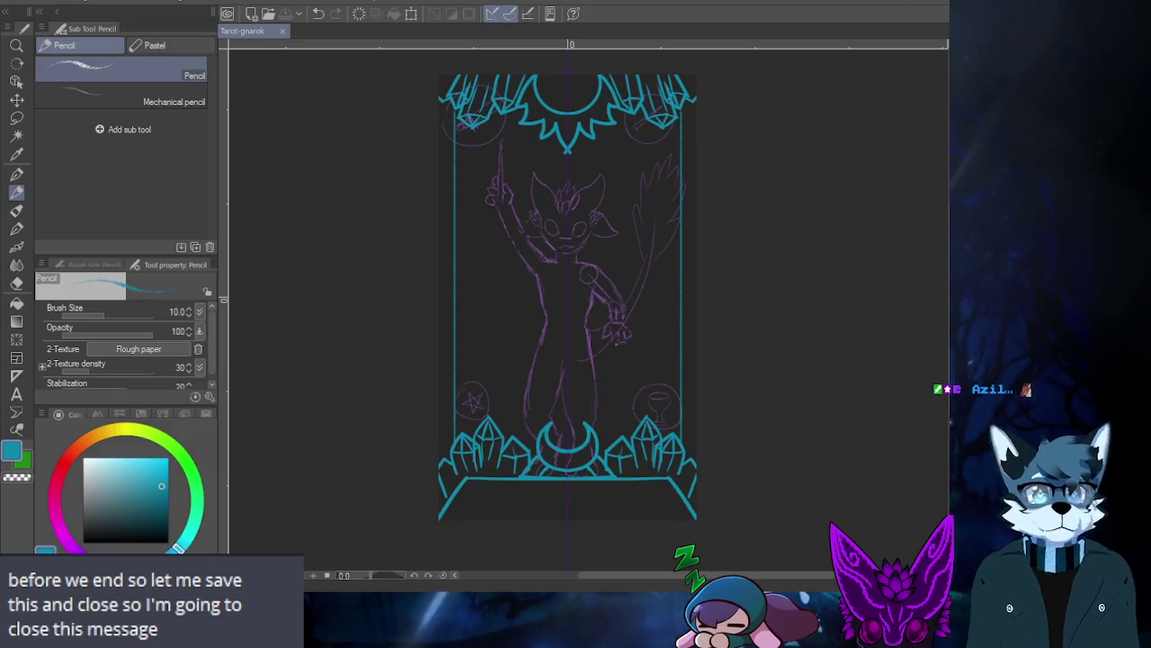
key("ctrl+w")
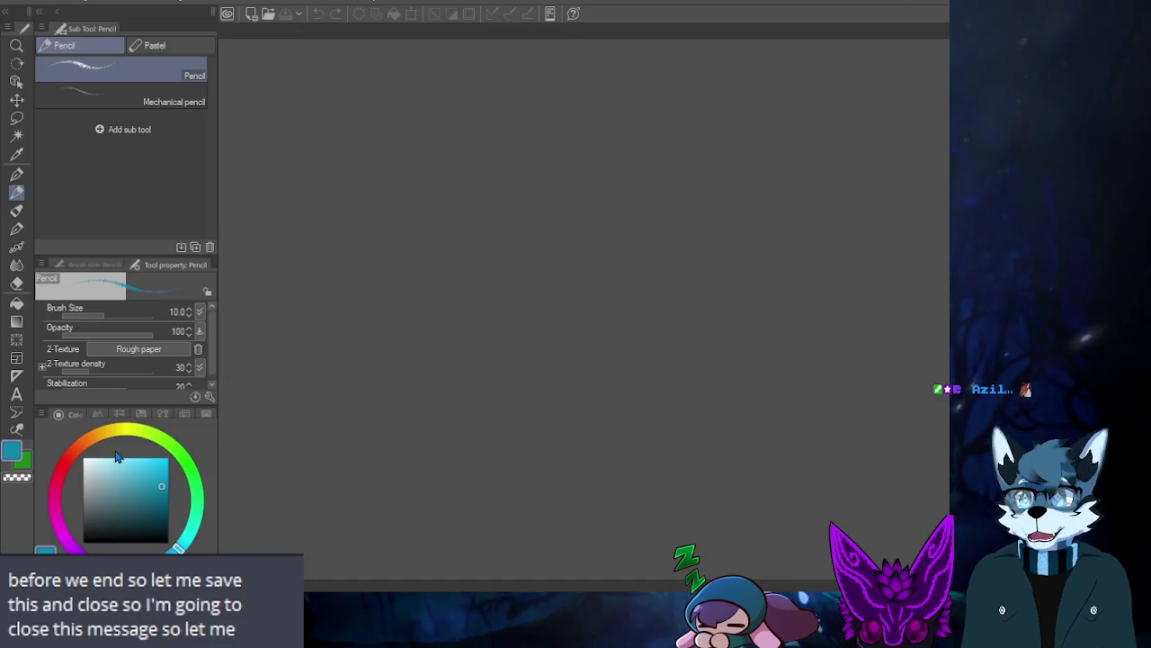
- Quit Clip Studio Paint with Alt+F4
key("alt+F4")
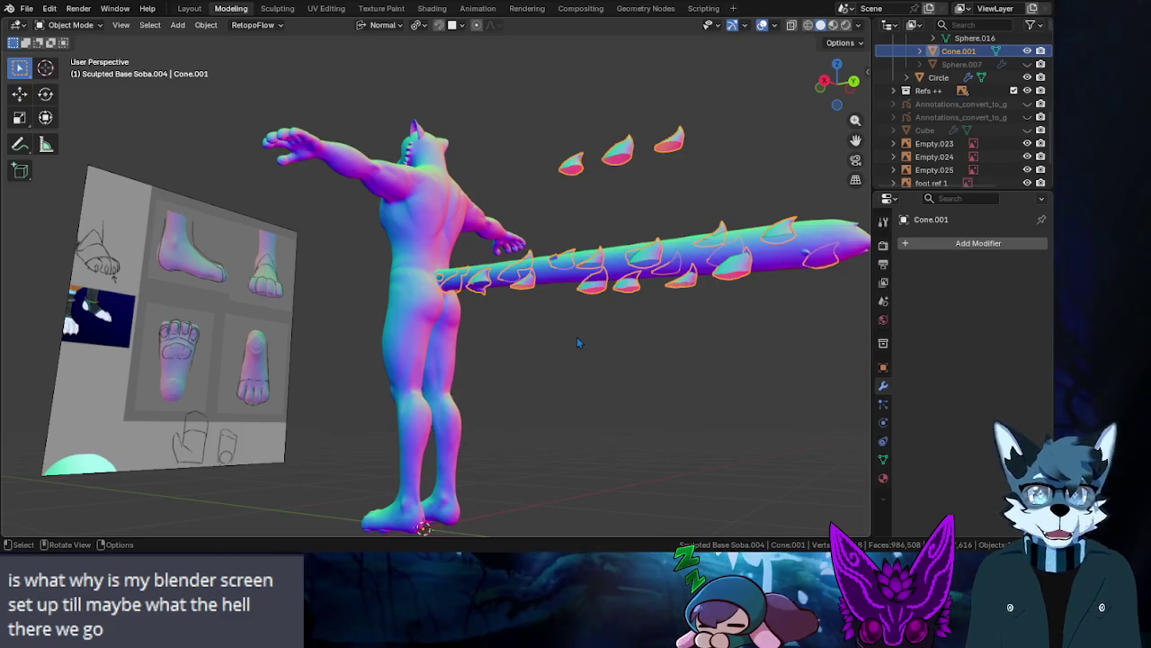
- Deselect the tail spikes and orbit and zoom to view the whole character and tail
key("alt+a")
mouse_move(551, 251)
left_mouse_down()
mouse_move(688, 325)
mouse_move(603, 396)
mouse_move(635, 350)
mouse_move(760, 334)
mouse_move(673, 309)
left_mouse_up()
left_click_drag(527, 250, 491, 267)
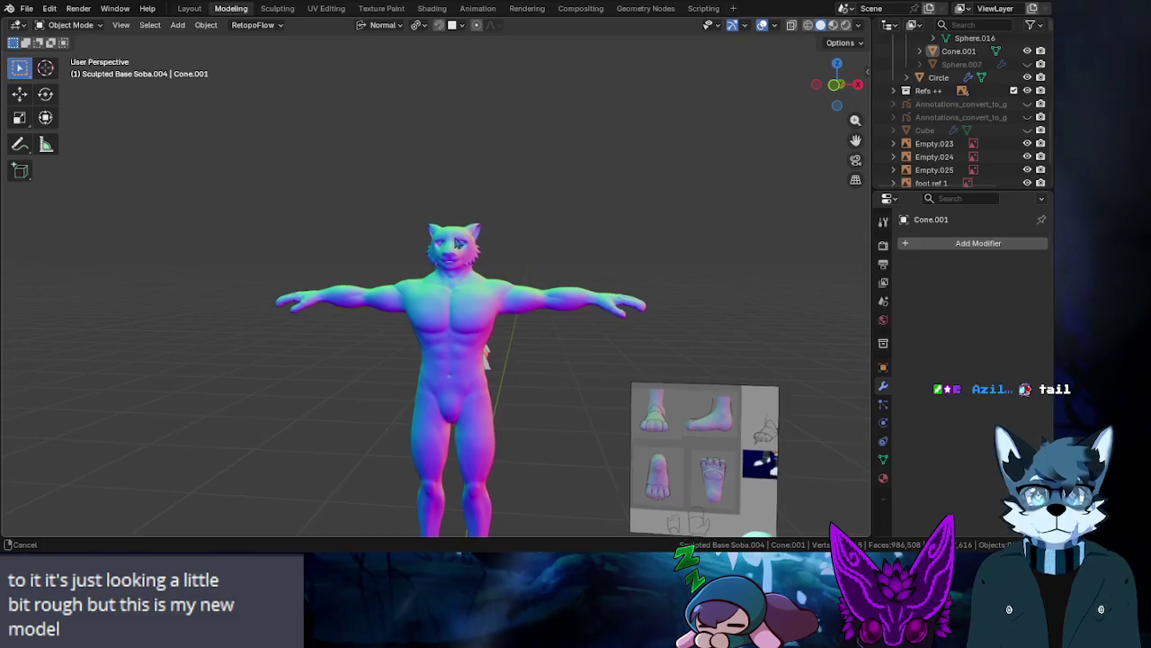
mouse_move(491, 267)
left_mouse_down()
mouse_move(419, 182)
mouse_move(497, 260)
mouse_move(556, 375)
mouse_move(480, 391)
left_mouse_up()
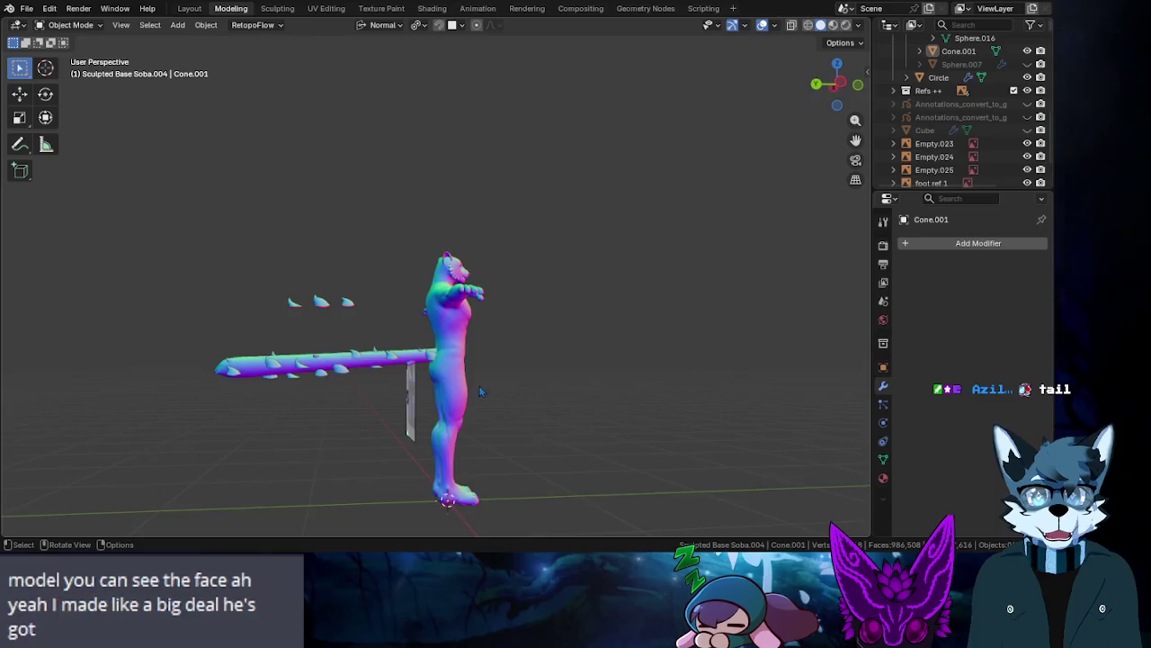
mouse_move(569, 388)
left_mouse_down()
mouse_move(700, 314)
mouse_move(579, 399)
left_mouse_up()
mouse_move(358, 401)
left_mouse_down()
mouse_move(515, 403)
mouse_move(546, 424)
mouse_move(367, 427)
left_mouse_up()
- Orbit around the head, arm and tail through side, front and rear three-quarter views
mouse_move(489, 304)
left_mouse_down()
mouse_move(490, 279)
mouse_move(564, 284)
mouse_move(306, 360)
mouse_move(229, 335)
left_mouse_up()
left_click_drag(350, 339, 453, 444)
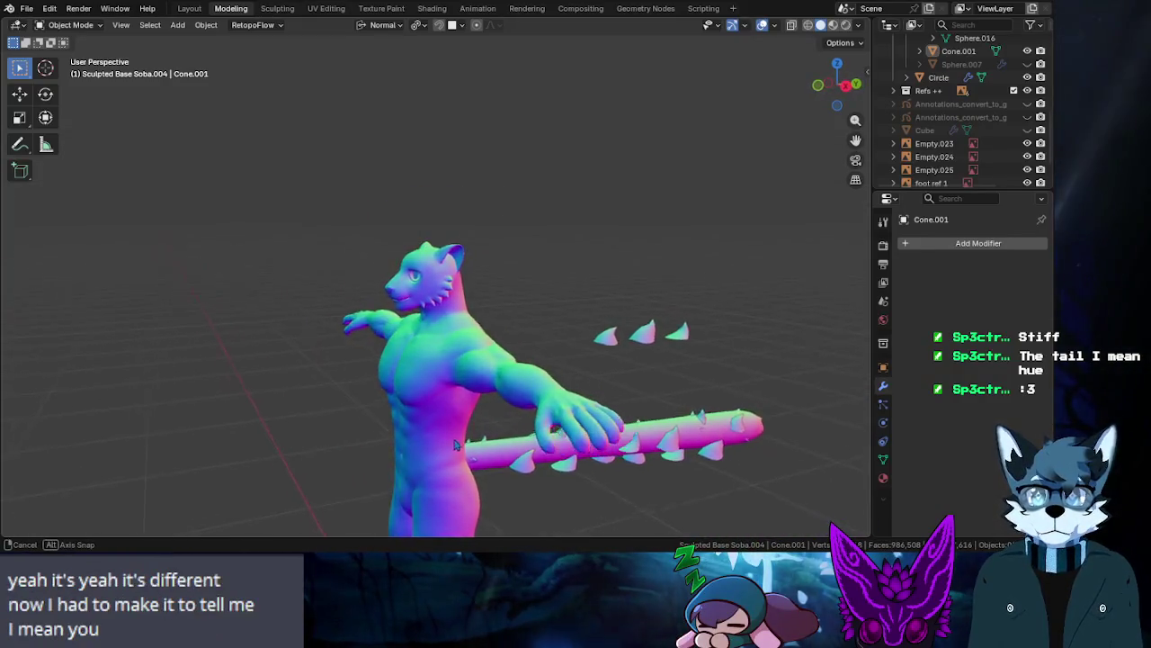
left_click_drag(453, 444, 432, 455)
mouse_move(409, 382)
left_mouse_down()
mouse_move(578, 339)
mouse_move(553, 353)
left_mouse_up()
mouse_move(475, 383)
left_mouse_down()
mouse_move(255, 321)
mouse_move(483, 309)
mouse_move(389, 207)
mouse_move(441, 365)
mouse_move(397, 152)
left_mouse_up()
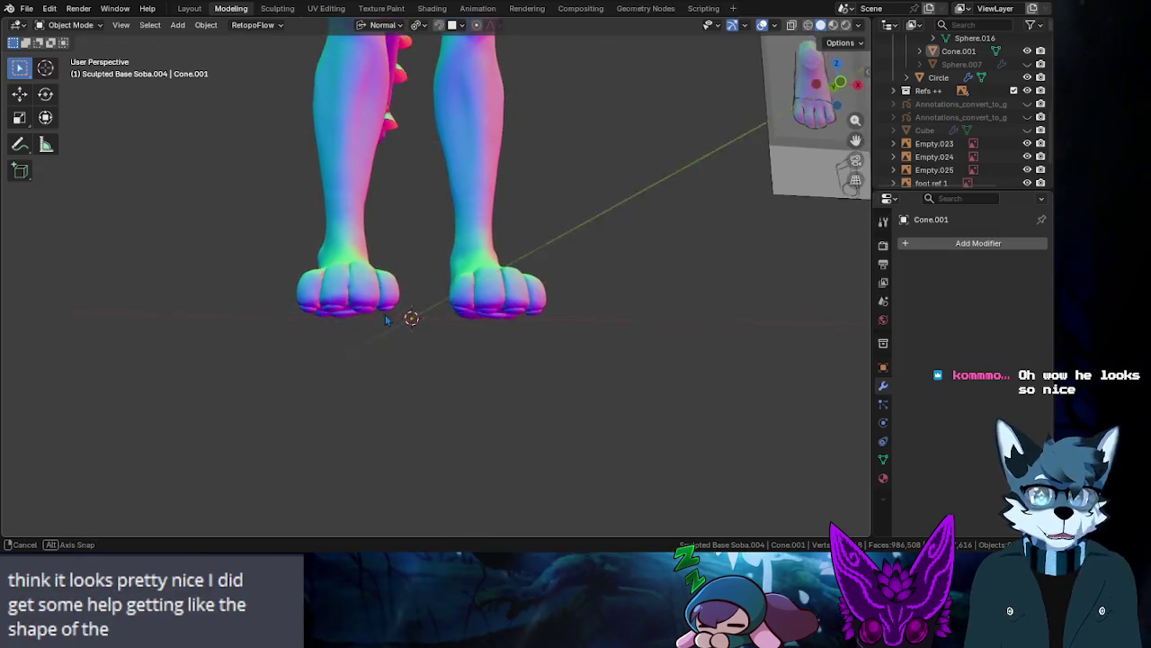